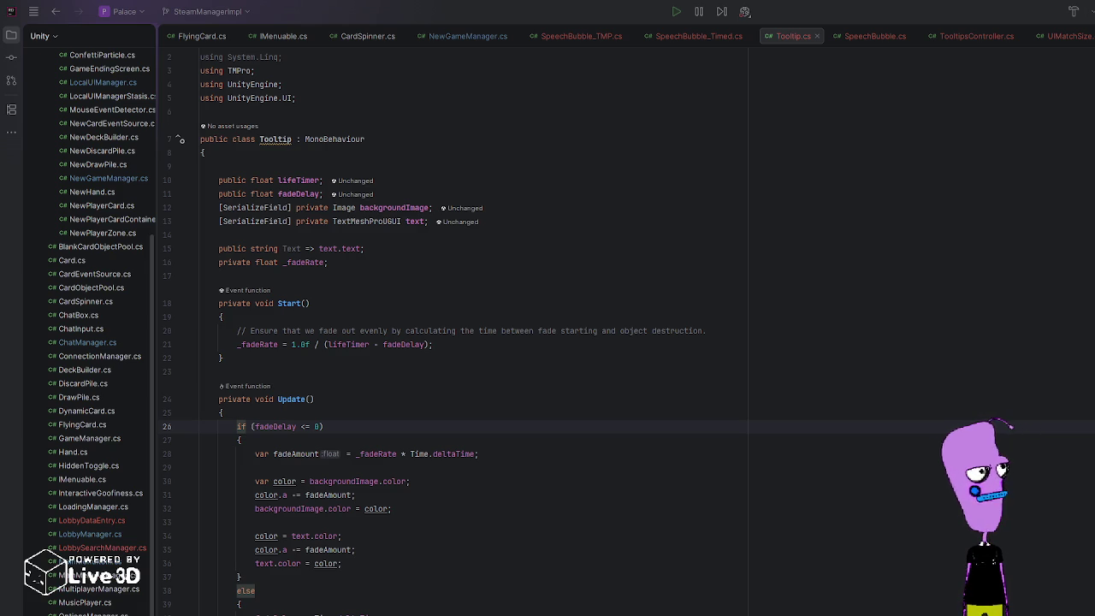
Step: Switch from Rider's Tooltip.cs to the Unity editor showing PalaceMultiplayerScene
{"action": "key", "text": "alt+Tab"}
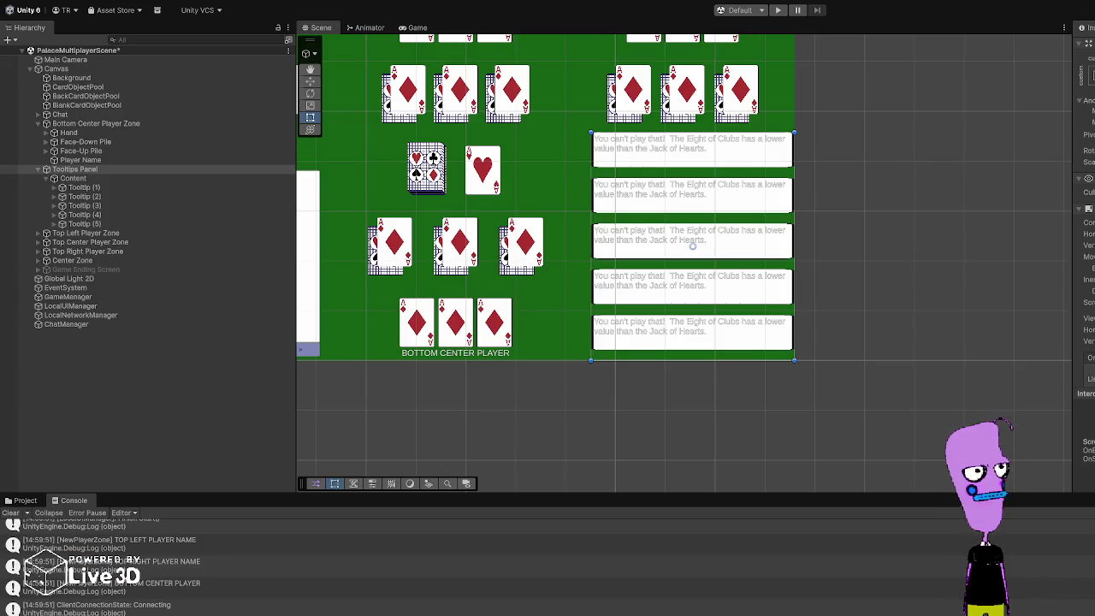
Step: Duplicate Tooltip (1) and Tooltip (2) to create Tooltip (6) and Tooltip (7)
{"action": "scroll", "coordinate": [1083, 257], "scroll_direction": "down", "scroll_amount": 2}
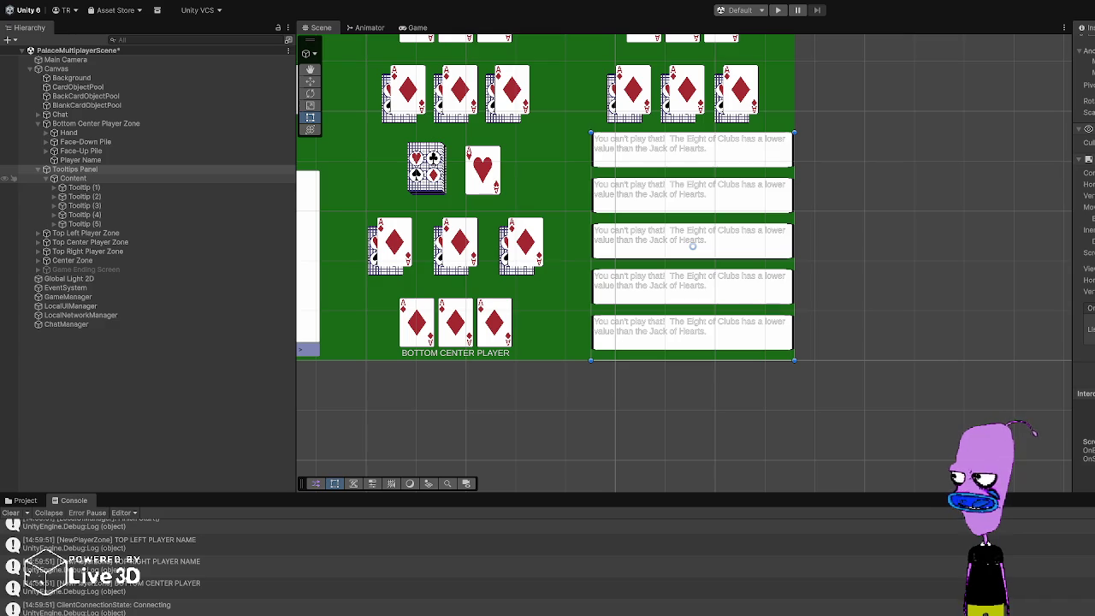
{"action": "left_click", "coordinate": [84, 187]}
{"action": "key", "text": "ctrl+d"}
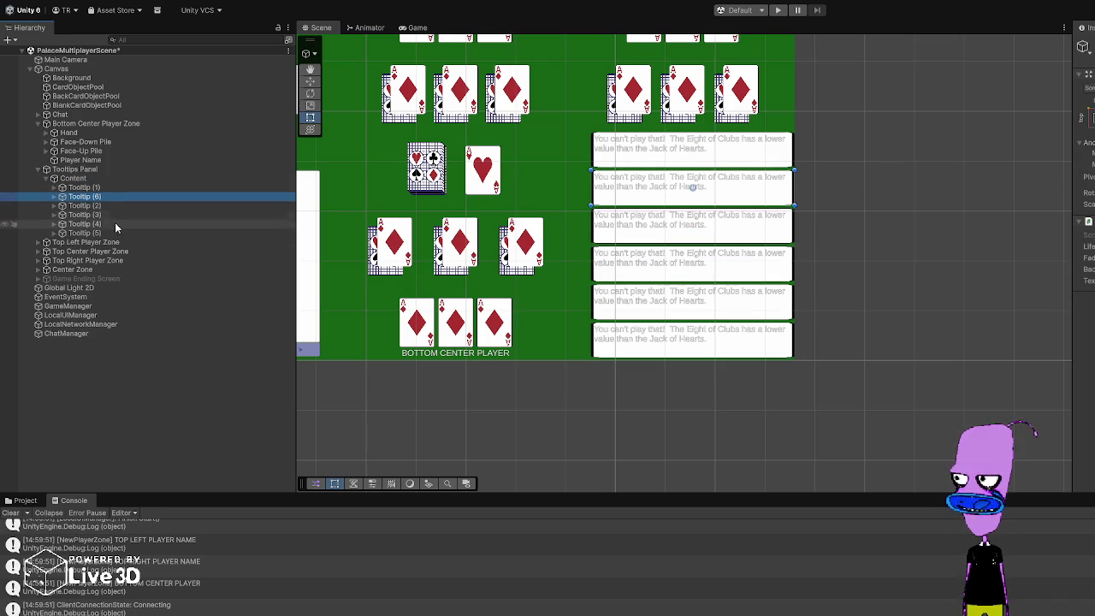
{"action": "left_click", "coordinate": [94, 205]}
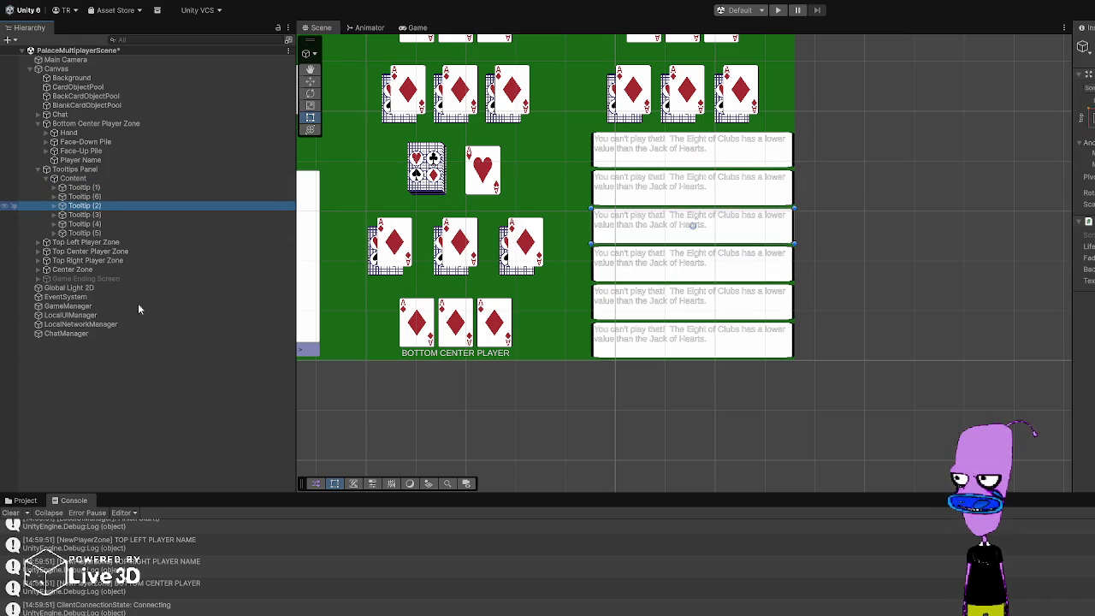
{"action": "key", "text": "ctrl+d"}
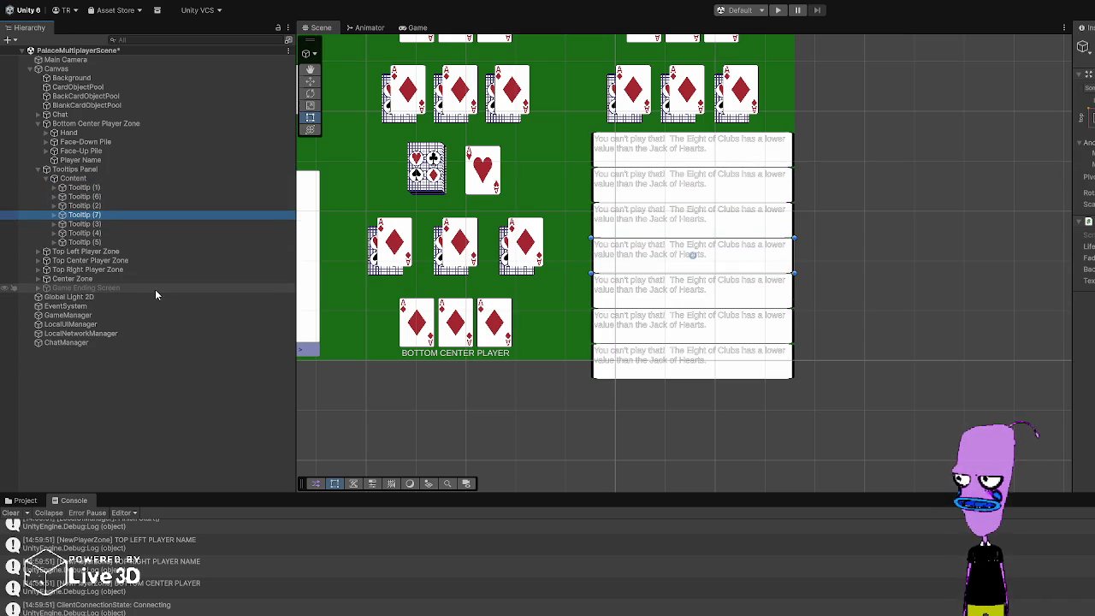
Step: Select the Canvas in the Hierarchy, passing through Tooltips Panel and Bottom Center Player Zone
{"action": "left_click", "coordinate": [105, 169]}
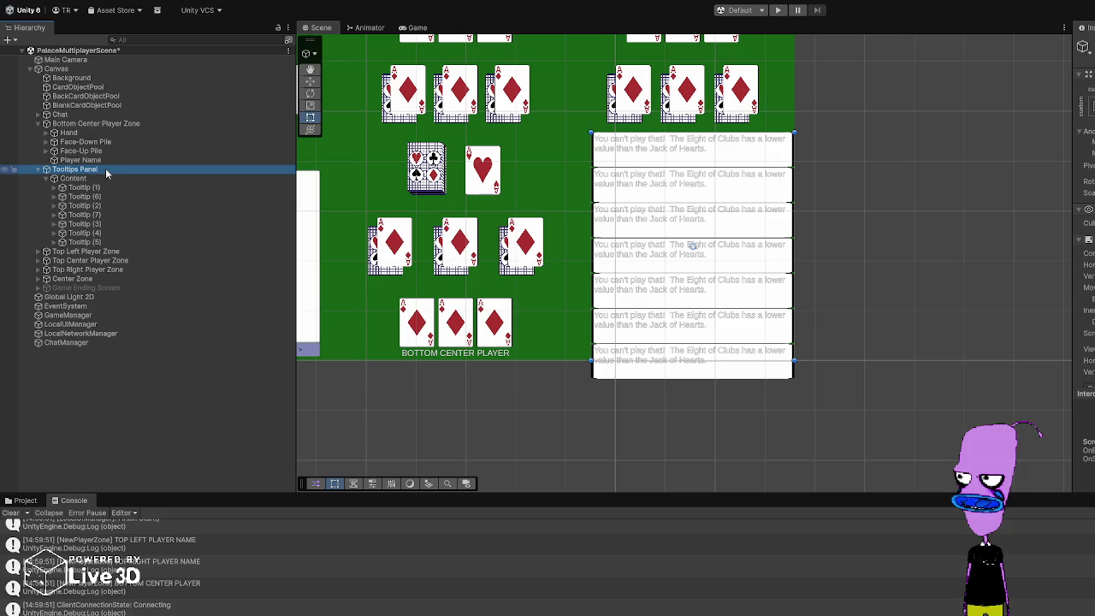
{"action": "left_click", "coordinate": [82, 125]}
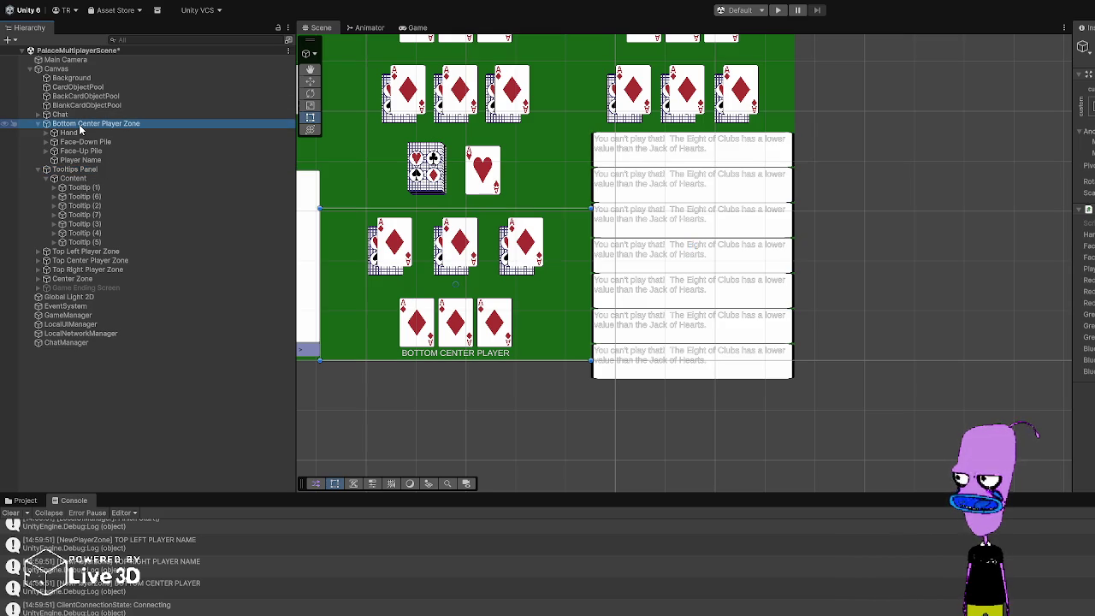
{"action": "left_click", "coordinate": [67, 70]}
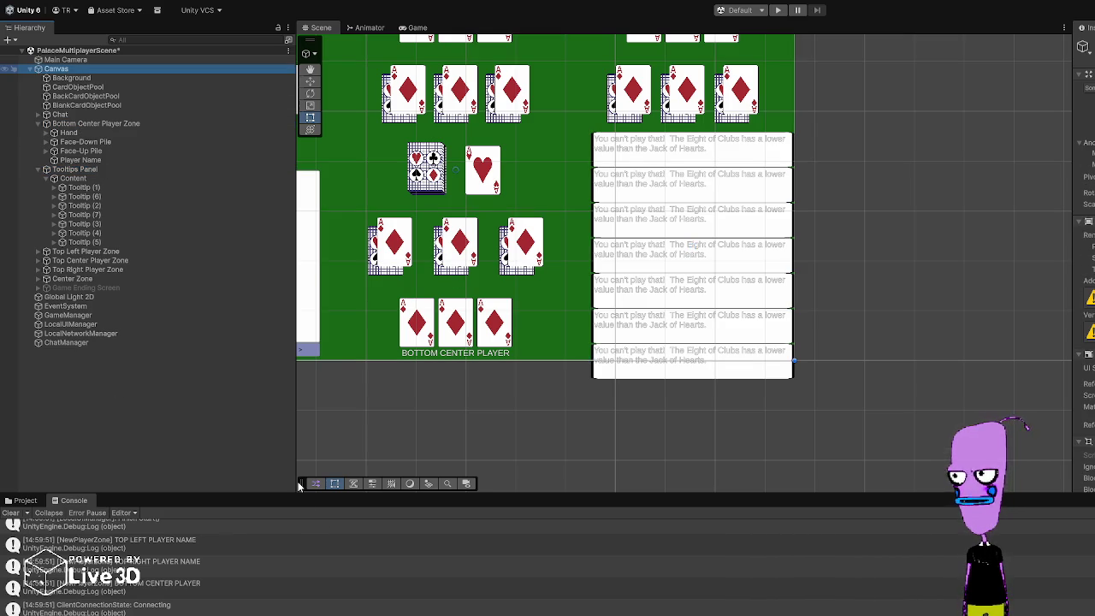
Step: Add a Scroll View under Canvas with its default name, then expand it and select its Viewport
{"action": "scroll", "coordinate": [1084, 214], "scroll_direction": "down", "scroll_amount": 5}
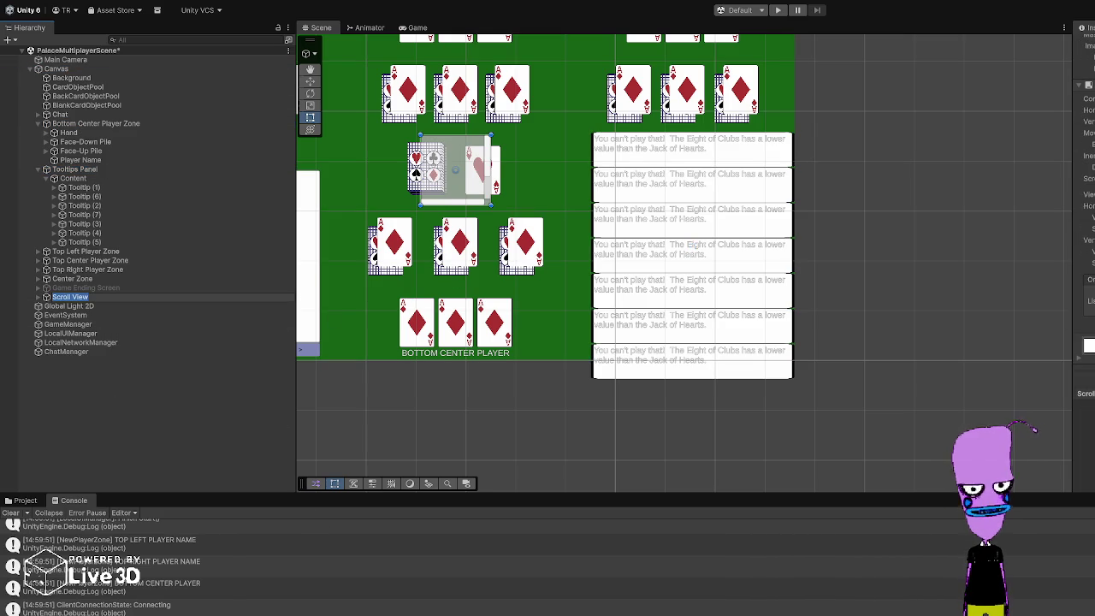
{"action": "scroll", "coordinate": [1084, 256], "scroll_direction": "up", "scroll_amount": 3}
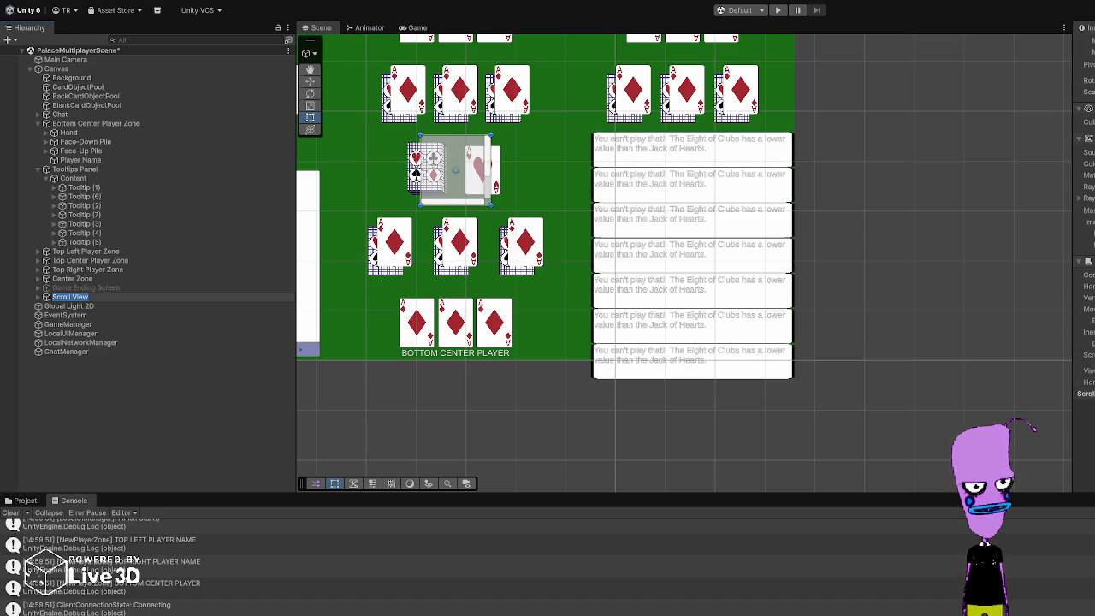
{"action": "key", "text": "Return"}
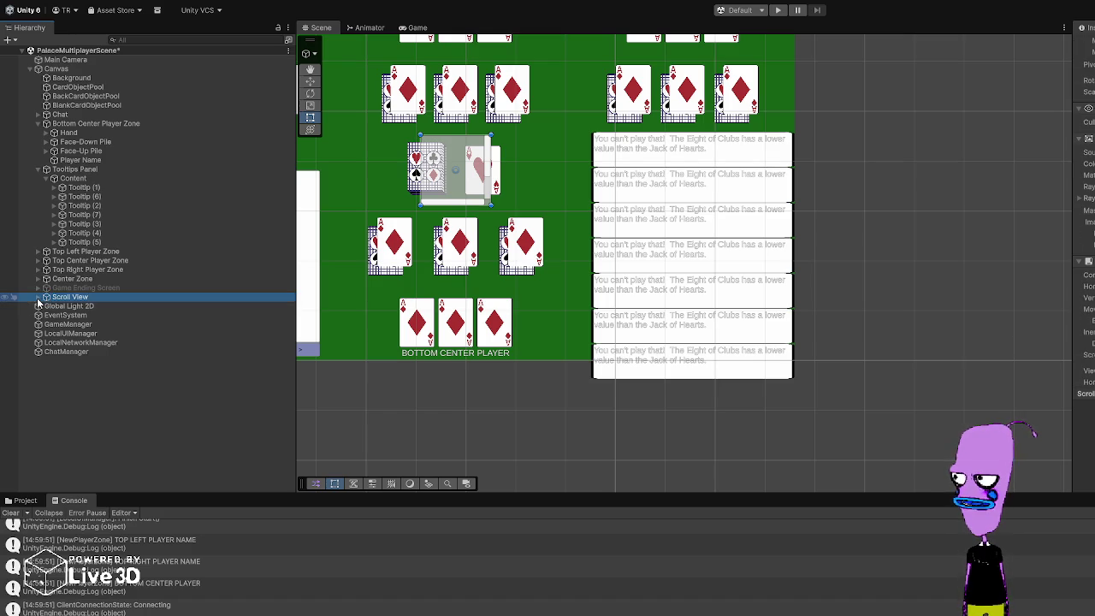
{"action": "left_click", "coordinate": [37, 297]}
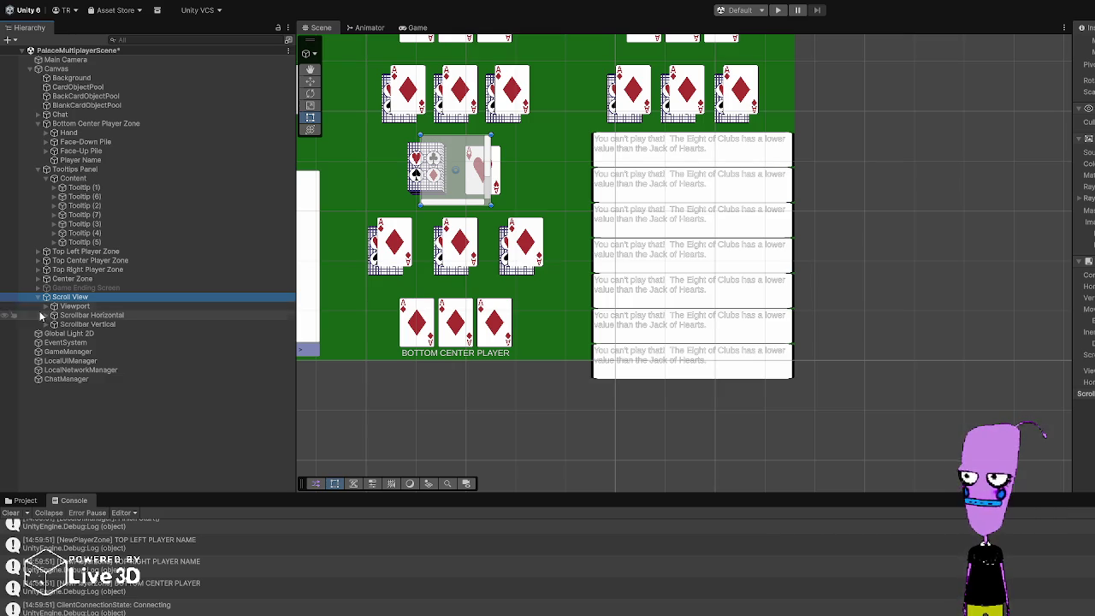
{"action": "left_click", "coordinate": [103, 306]}
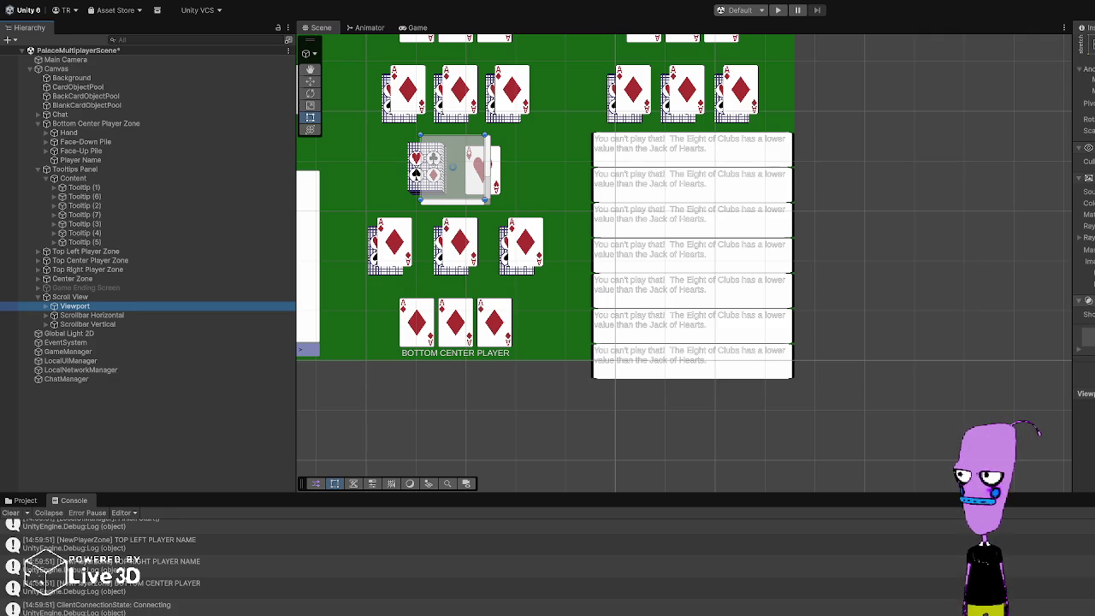
Step: Drag the Scroll View up directly under Canvas, just above the existing Tooltips Panel
{"action": "left_click", "coordinate": [45, 306]}
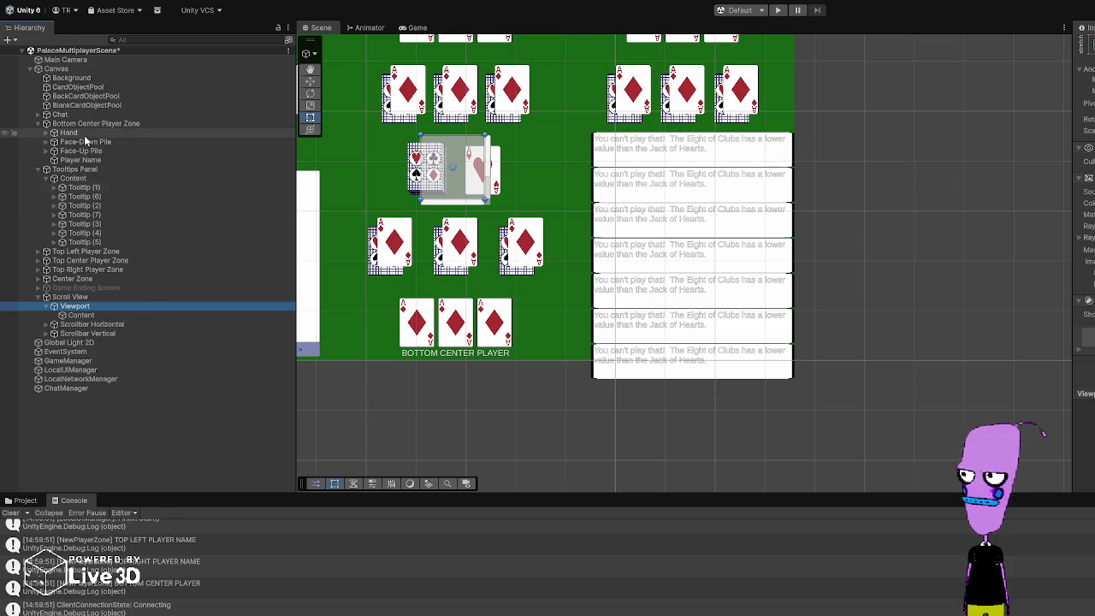
{"action": "left_click", "coordinate": [81, 170]}
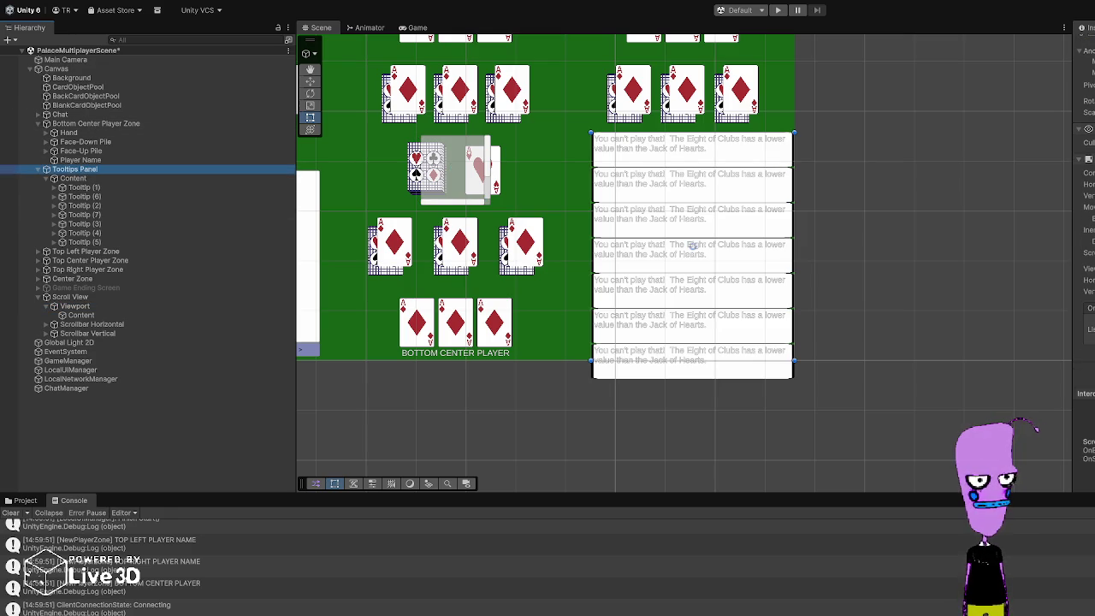
{"action": "left_click", "coordinate": [89, 297]}
{"action": "left_click", "coordinate": [84, 308]}
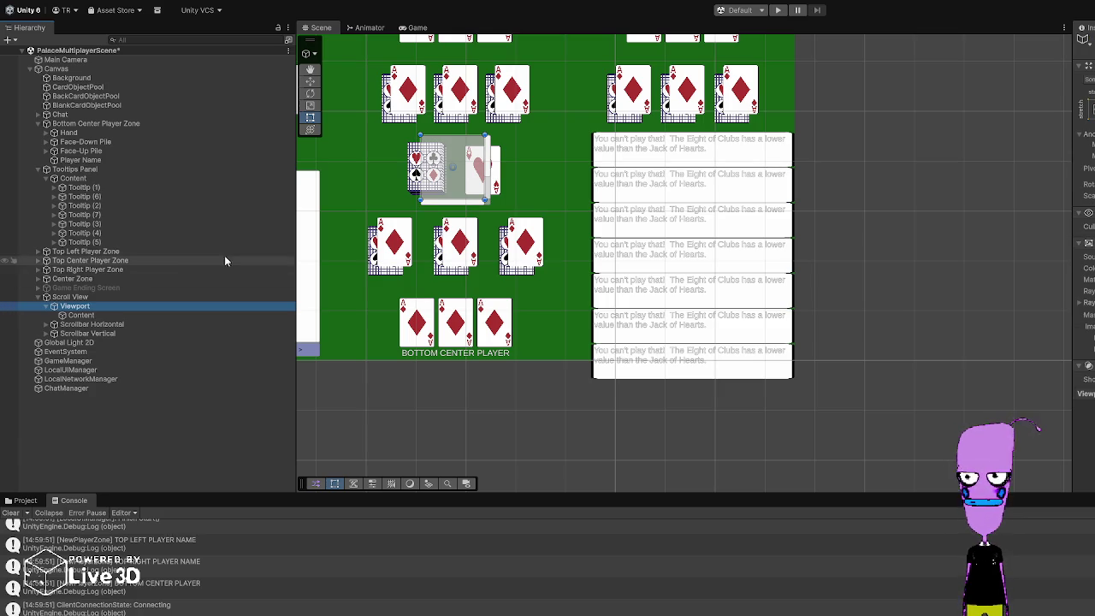
{"action": "left_click", "coordinate": [77, 298]}
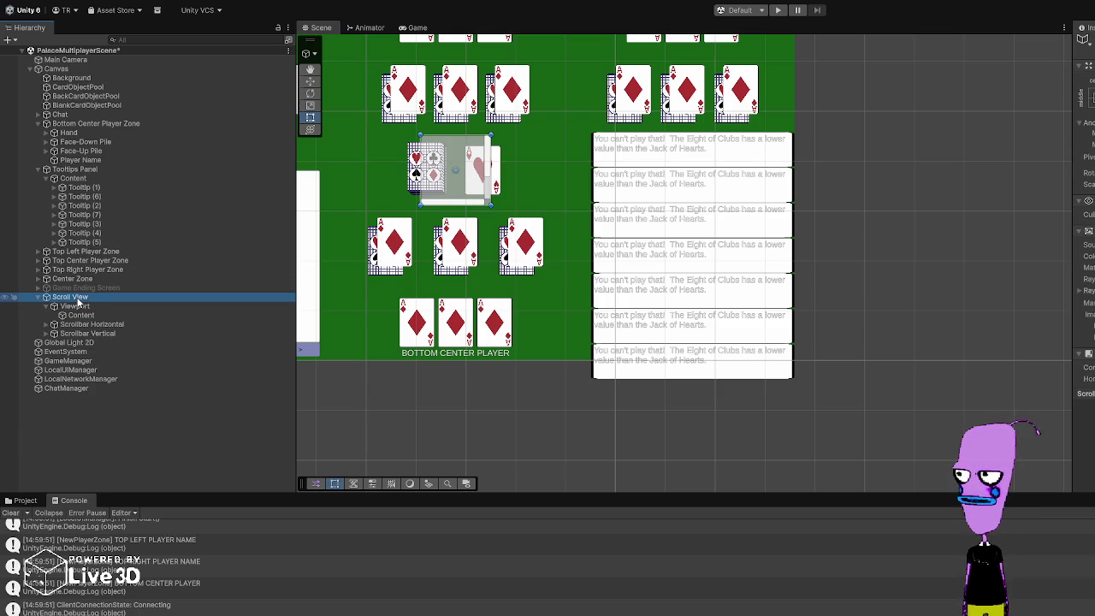
{"action": "left_click_drag", "start_coordinate": [103, 169], "coordinate": [103, 168]}
{"action": "left_click_drag", "start_coordinate": [56, 195], "coordinate": [48, 213]}
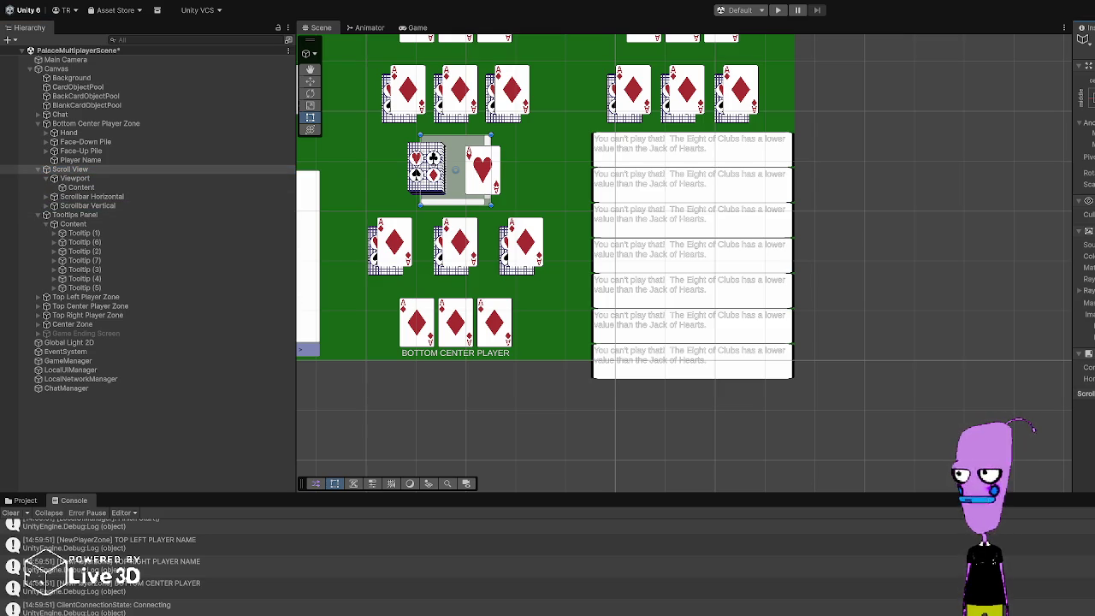
{"action": "key", "text": "Return"}
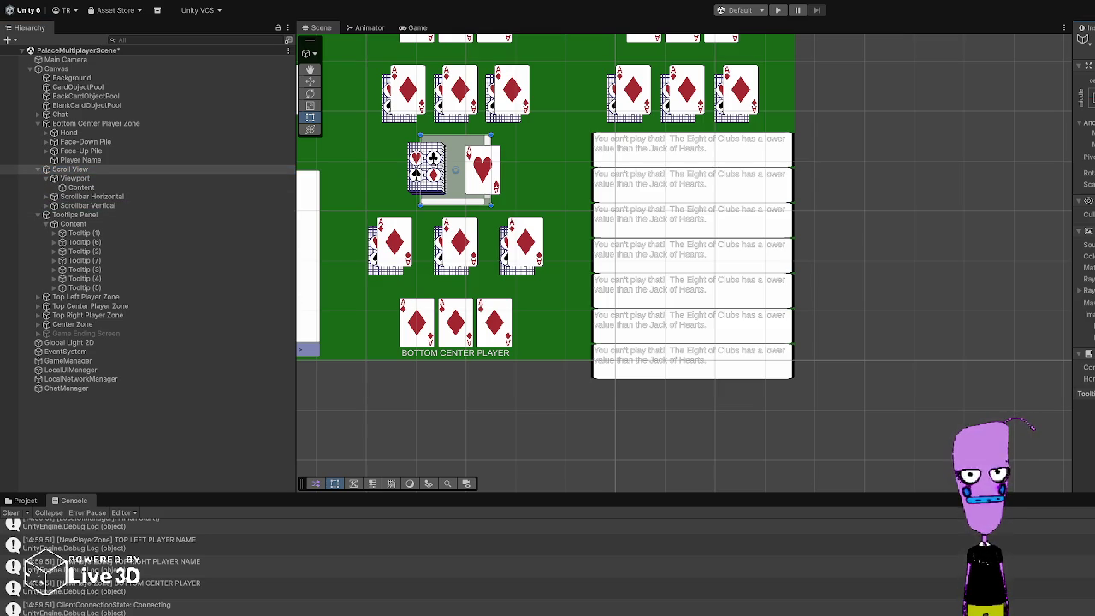
Step: Delete the scroll view's horizontal and vertical scrollbars and the Viewport's empty Content
{"action": "left_click", "coordinate": [74, 196]}
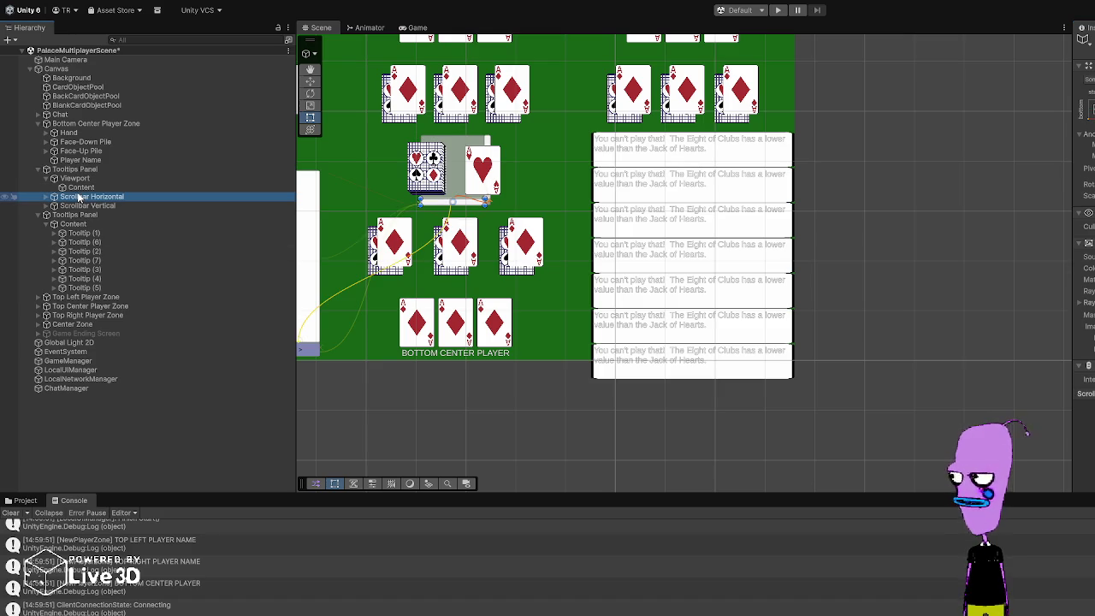
{"action": "key", "text": "Delete"}
{"action": "left_click", "coordinate": [92, 194]}
{"action": "key", "text": "Delete"}
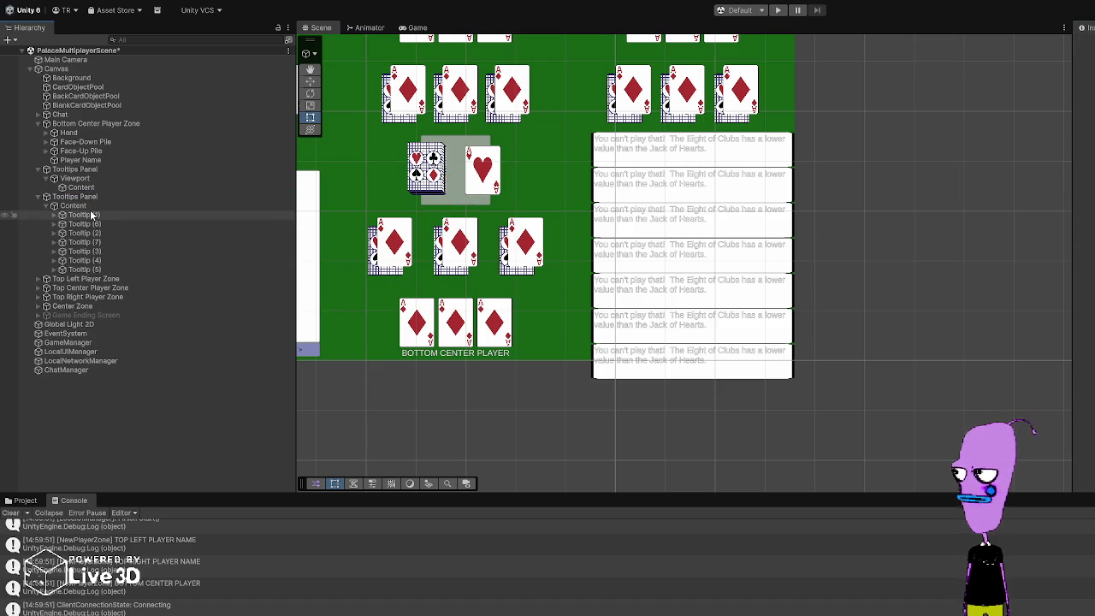
{"action": "left_click", "coordinate": [81, 187]}
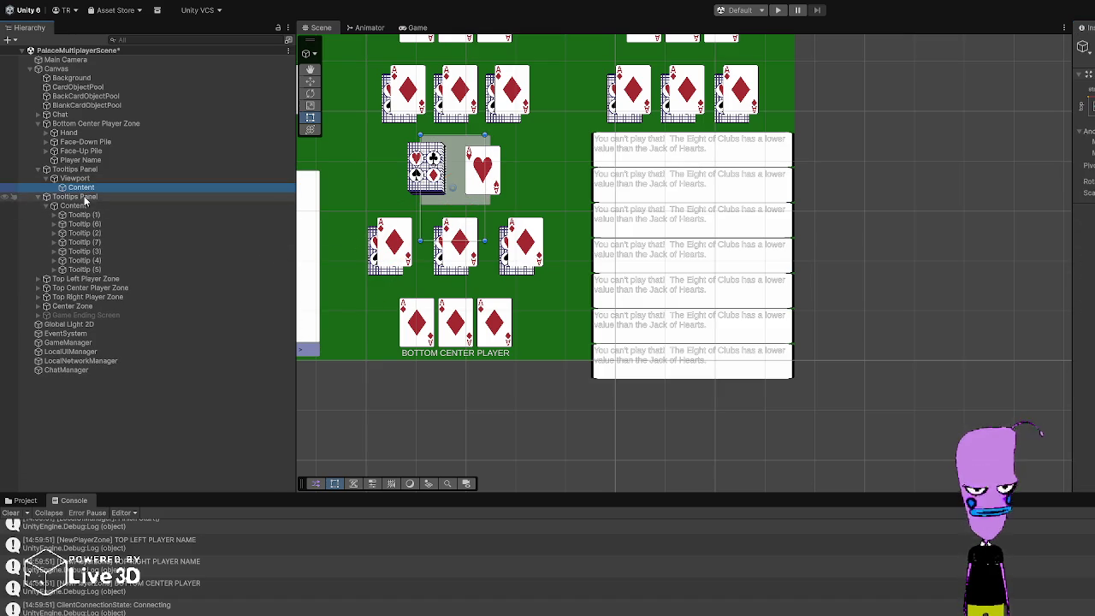
{"action": "key", "text": "Delete"}
Step: Move the tooltips' Content into the Viewport and delete the old empty Tooltips Panel
{"action": "left_click_drag", "start_coordinate": [84, 197], "coordinate": [89, 181]}
{"action": "left_click", "coordinate": [87, 189]}
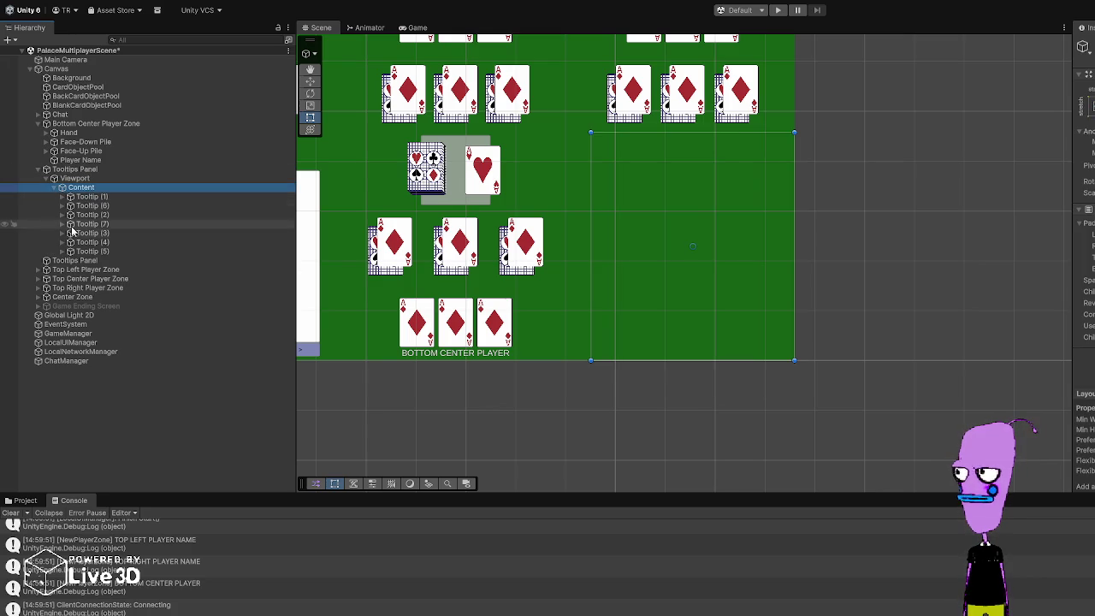
{"action": "left_click", "coordinate": [74, 262]}
{"action": "key", "text": "Delete"}
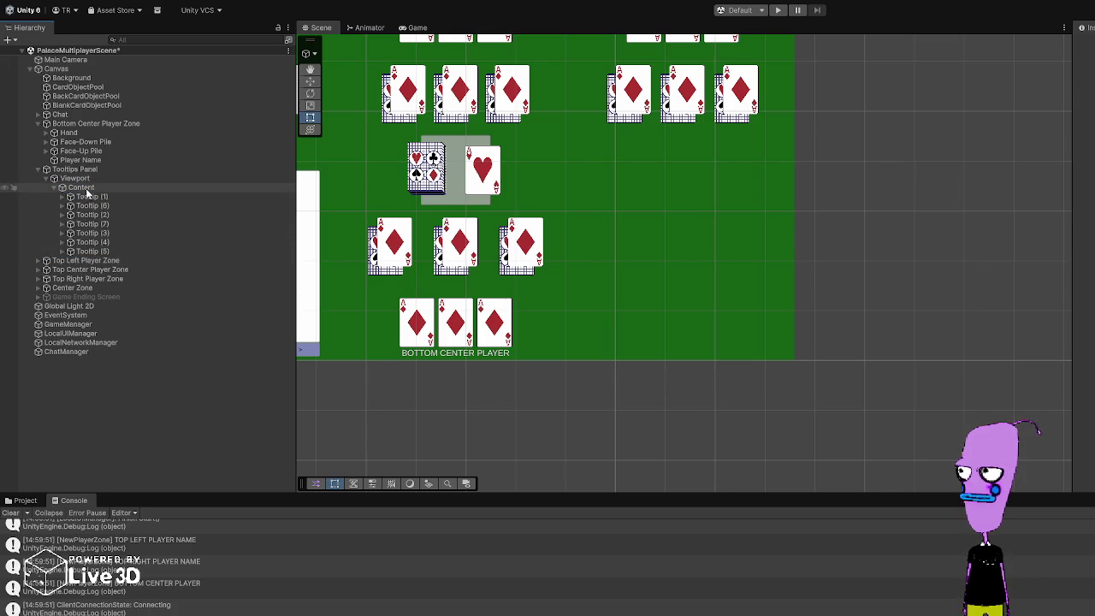
Step: Undo the panel deletion and the Content move, then reselect the Tooltips Panel
{"action": "left_click", "coordinate": [81, 174]}
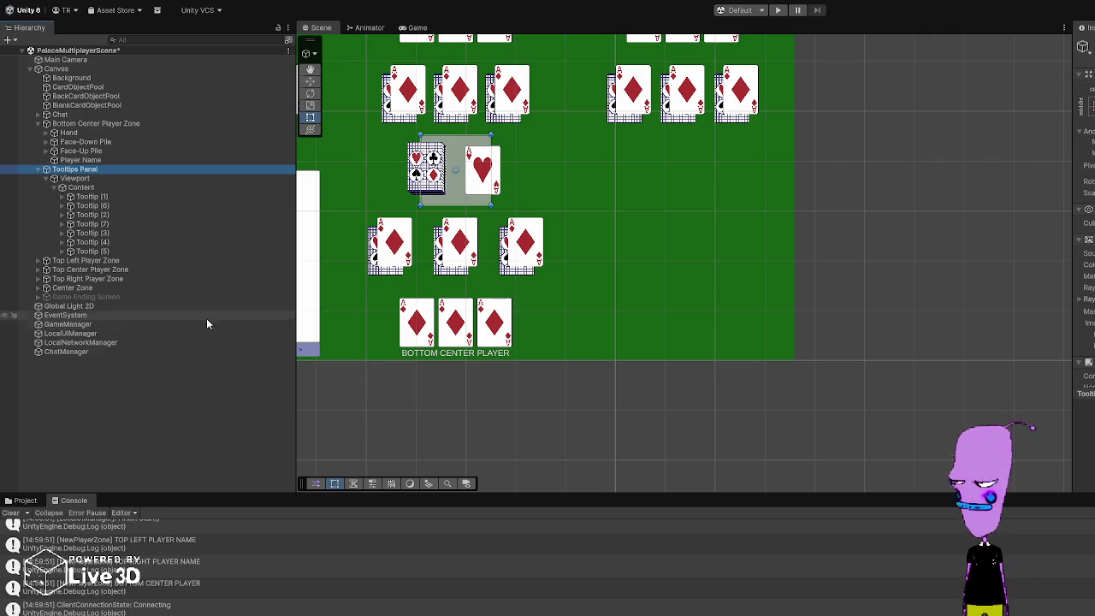
{"action": "key", "text": "ctrl+z"}
{"action": "key", "text": "ctrl+z"}
{"action": "key", "text": "ctrl+z"}
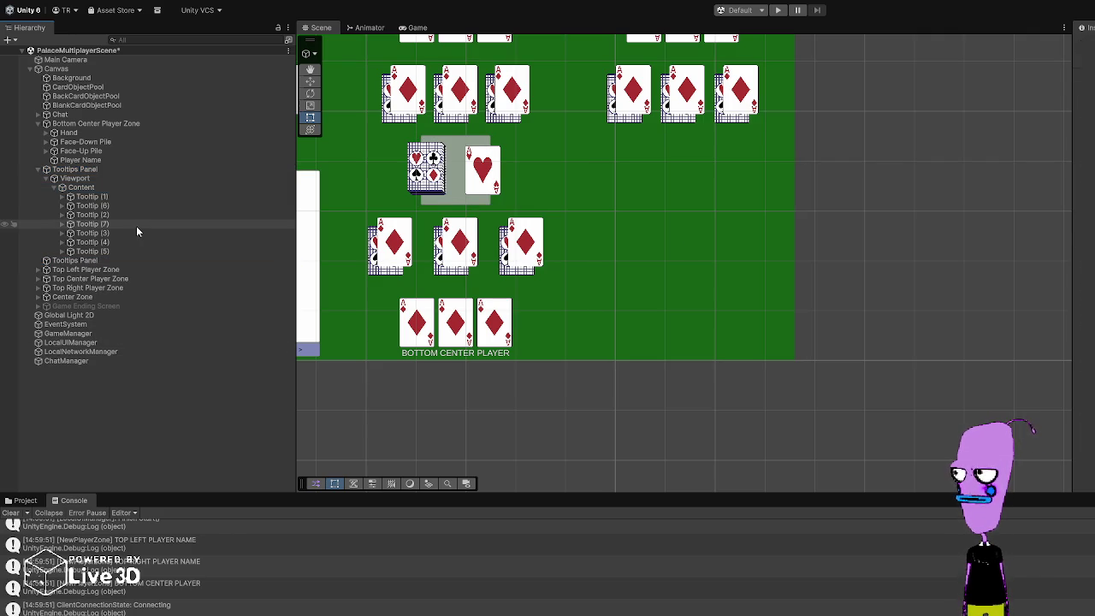
{"action": "key", "text": "ctrl+z"}
{"action": "left_click", "coordinate": [105, 169]}
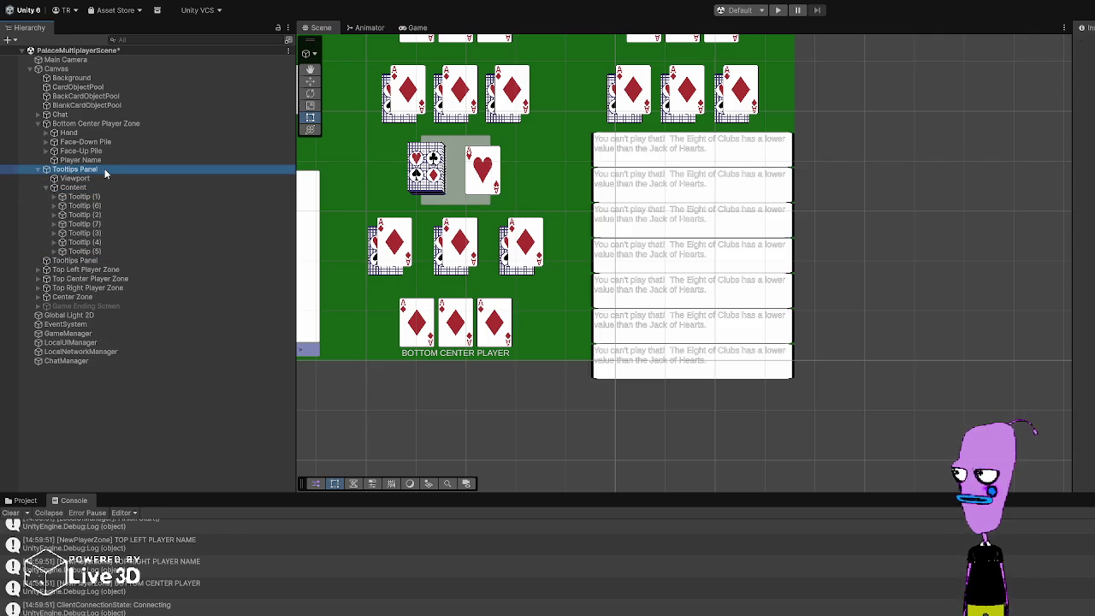
{"action": "left_click", "coordinate": [80, 187]}
{"action": "left_click_drag", "start_coordinate": [80, 182], "coordinate": [77, 178]}
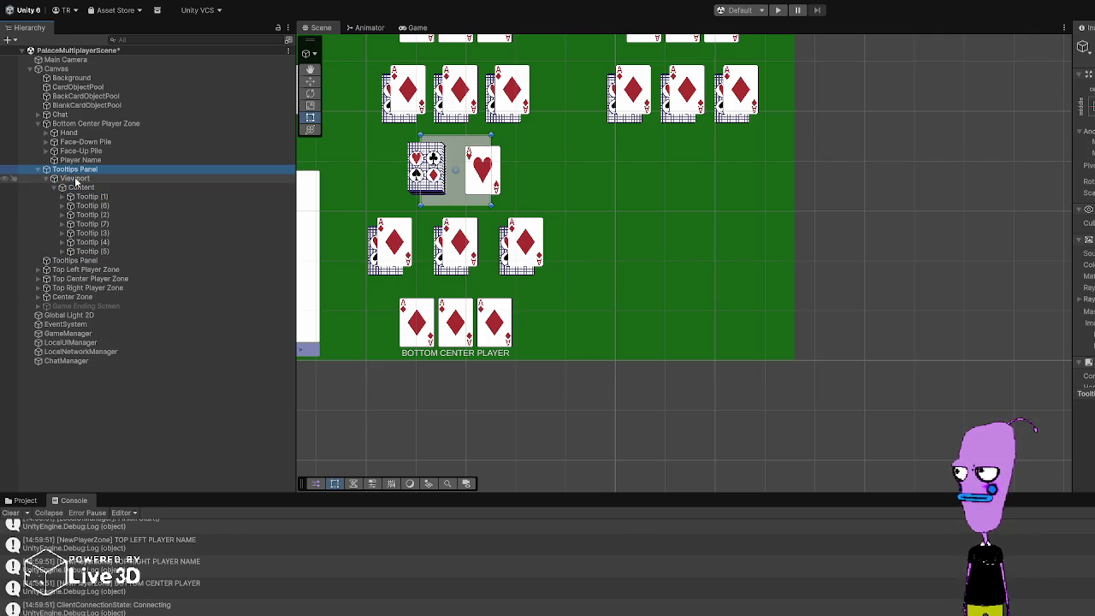
{"action": "left_click", "coordinate": [75, 178]}
{"action": "left_click_drag", "start_coordinate": [70, 260], "coordinate": [83, 180]}
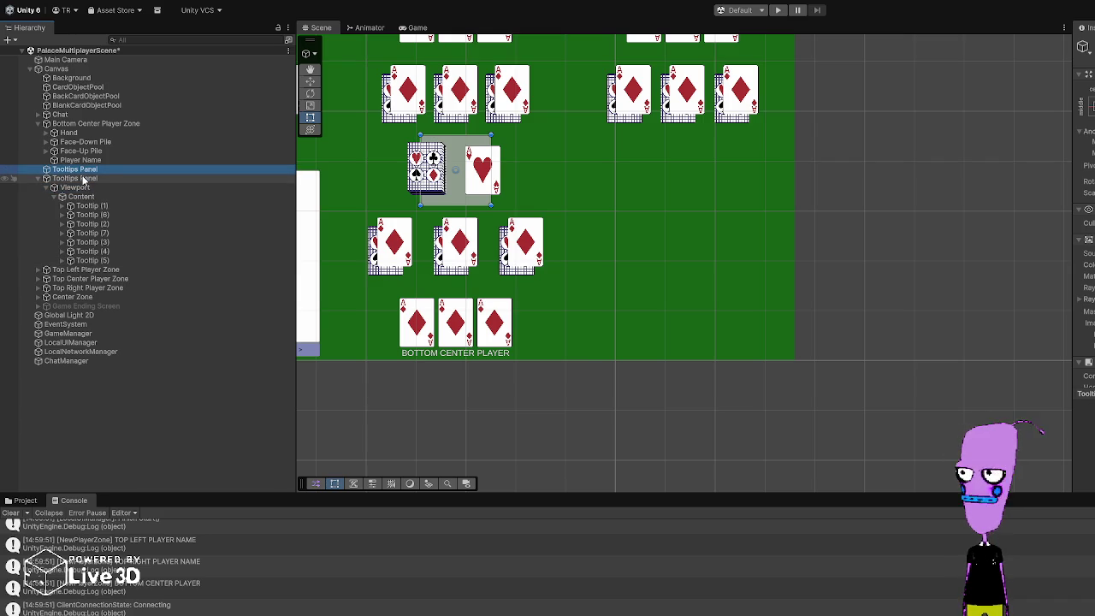
{"action": "left_click", "coordinate": [83, 180]}
{"action": "left_click", "coordinate": [86, 188]}
{"action": "mouse_move", "coordinate": [88, 202]}
{"action": "left_mouse_down"}
{"action": "mouse_move", "coordinate": [88, 180]}
{"action": "mouse_move", "coordinate": [91, 199]}
{"action": "left_mouse_up"}
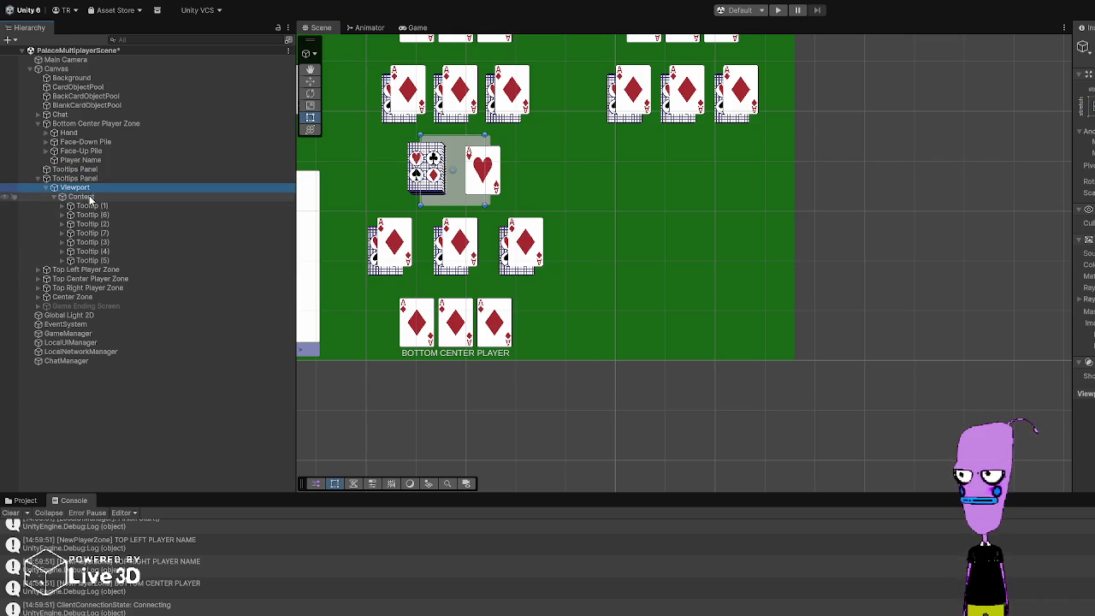
{"action": "left_click", "coordinate": [90, 198]}
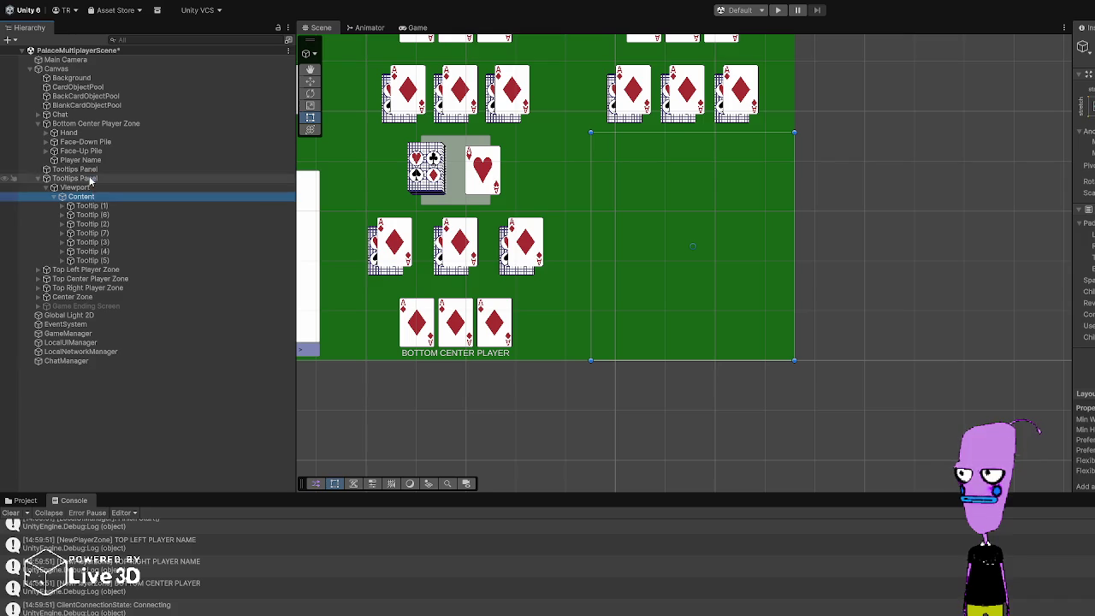
{"action": "left_click", "coordinate": [86, 178]}
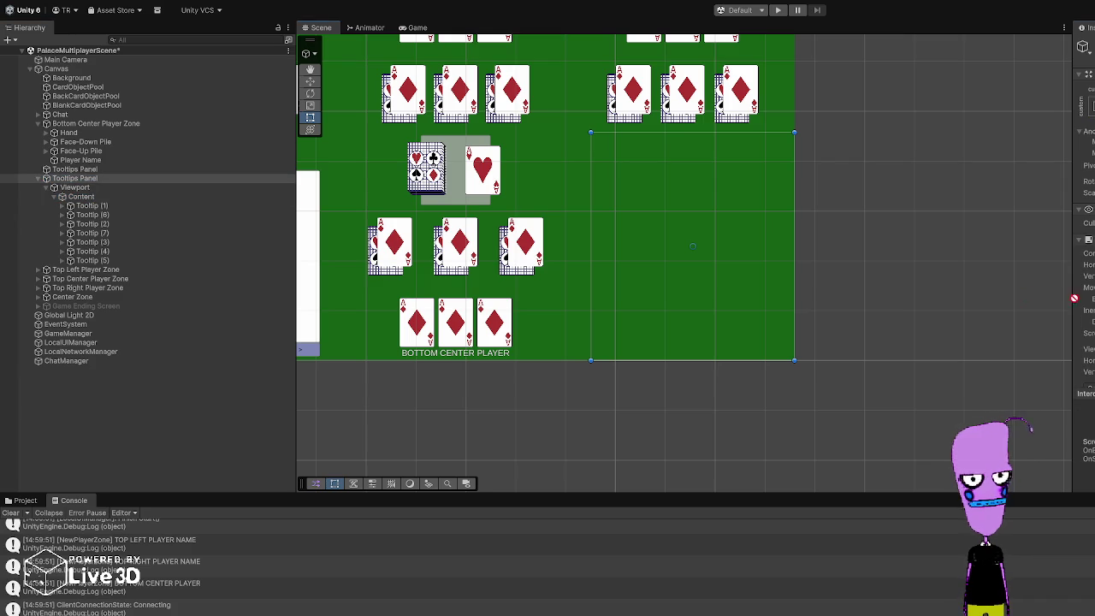
{"action": "left_click", "coordinate": [81, 170]}
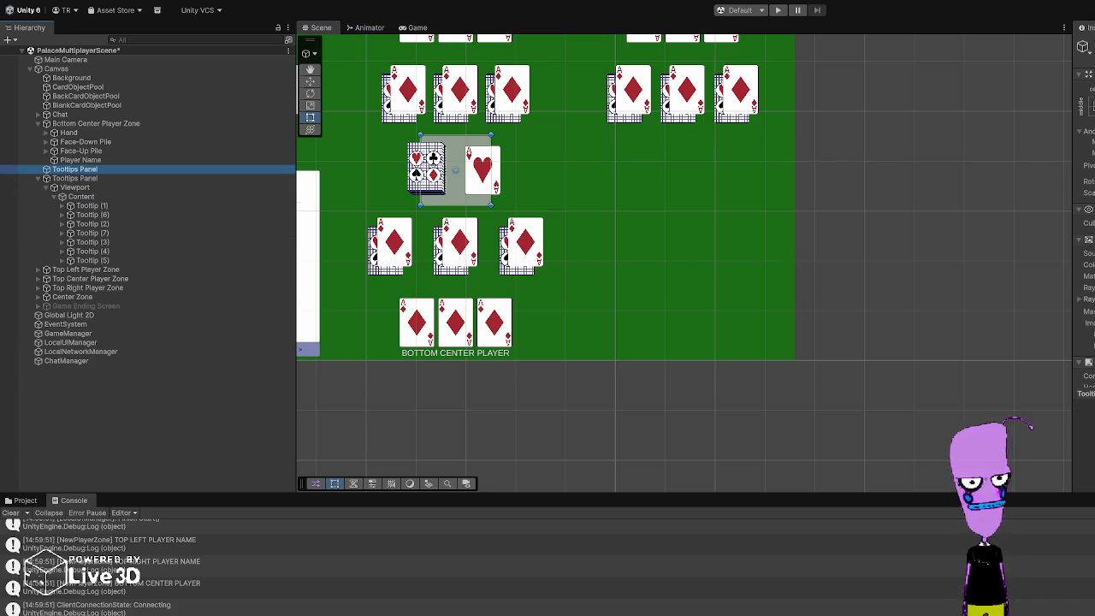
{"action": "left_click", "coordinate": [115, 179]}
{"action": "left_click", "coordinate": [114, 169]}
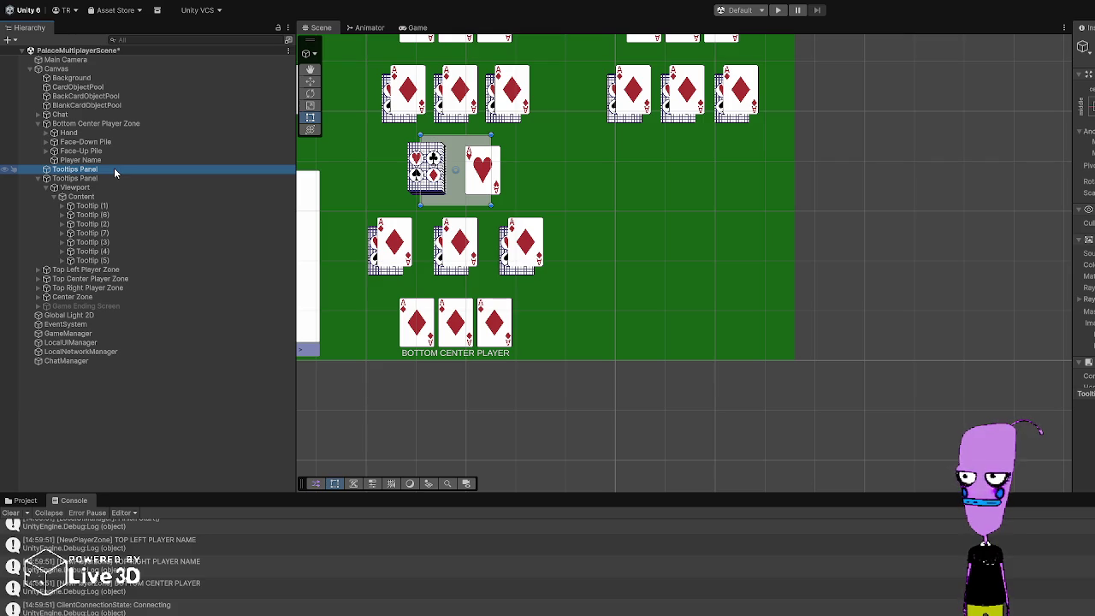
{"action": "left_click", "coordinate": [112, 175]}
{"action": "left_click", "coordinate": [112, 169]}
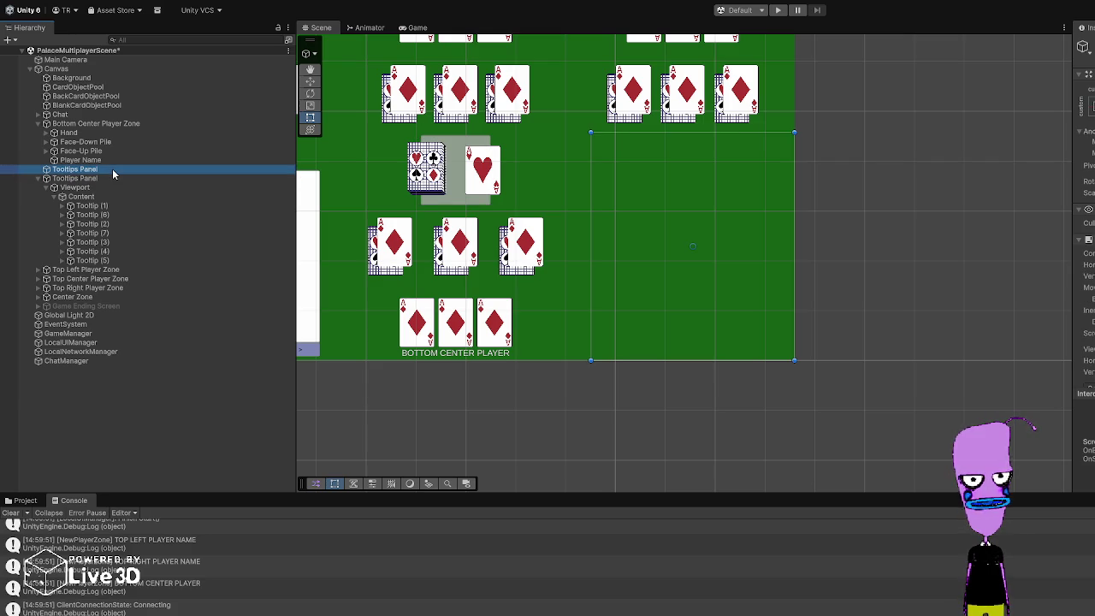
{"action": "left_click", "coordinate": [114, 176]}
{"action": "left_click", "coordinate": [116, 163]}
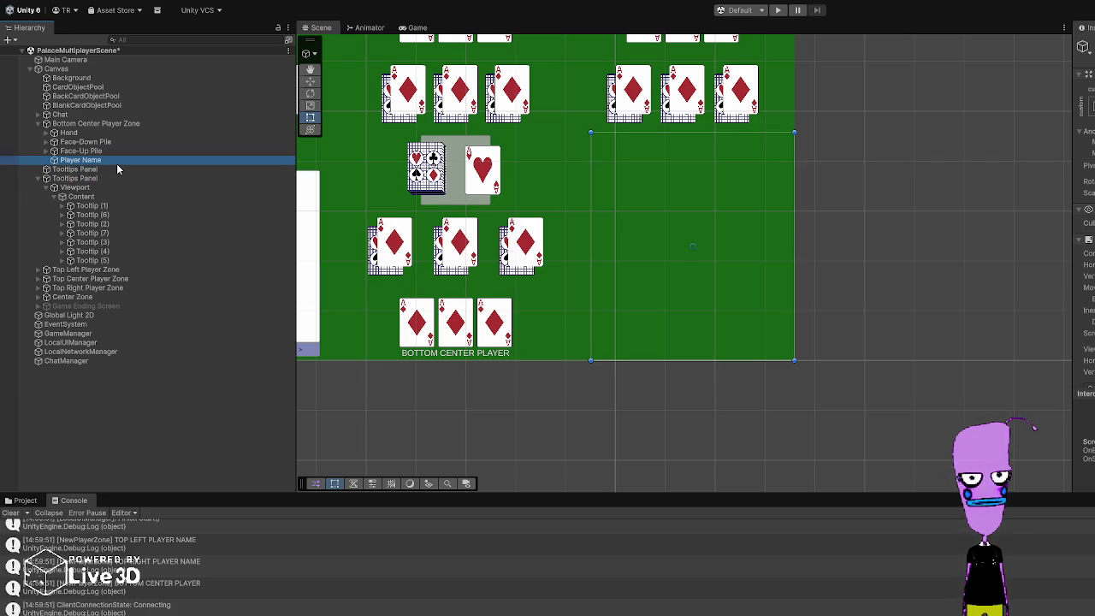
{"action": "left_click", "coordinate": [116, 168]}
{"action": "scroll", "coordinate": [1084, 256], "scroll_direction": "down", "scroll_amount": 5}
{"action": "scroll", "coordinate": [1084, 257], "scroll_direction": "up", "scroll_amount": 3}
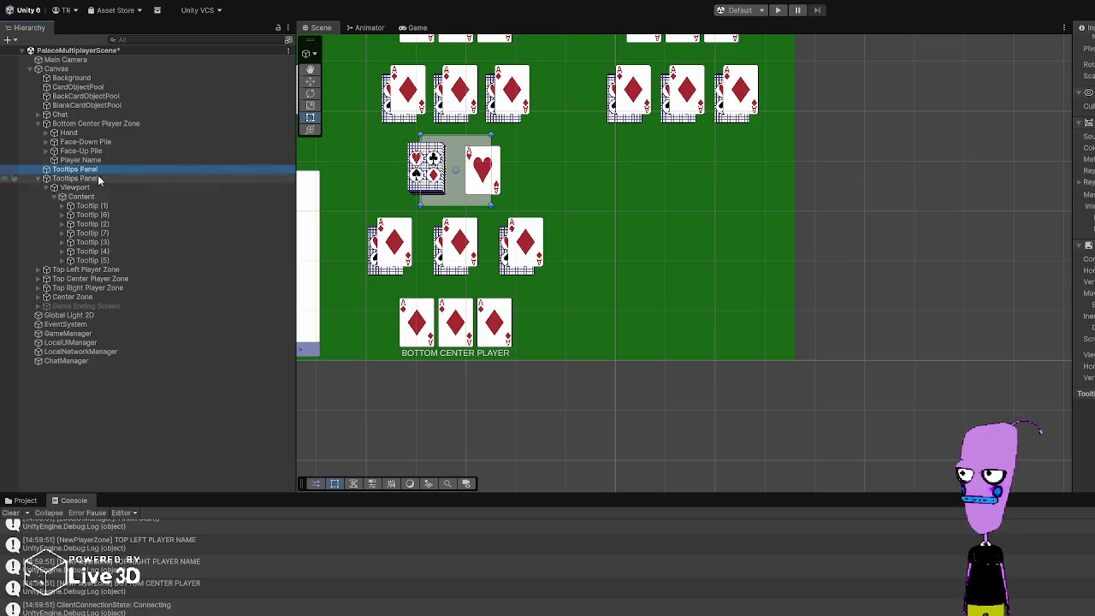
{"action": "scroll", "coordinate": [1084, 257], "scroll_direction": "down", "scroll_amount": 2}
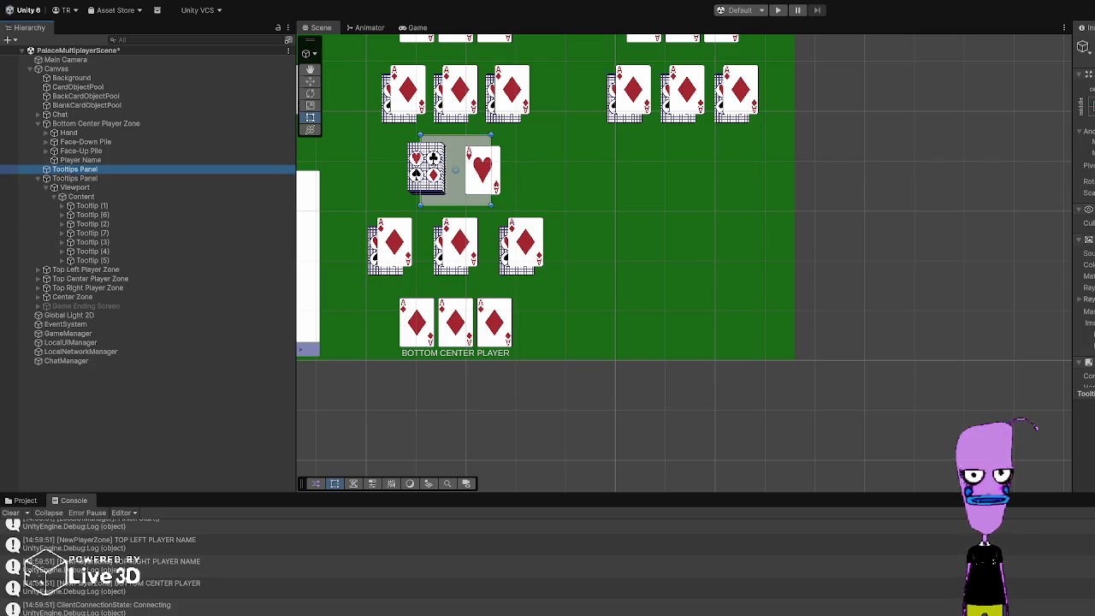
Step: Match the empty Tooltips Panel's Rect Transform to the populated one, then drag the populated panel above it
{"action": "left_click", "coordinate": [99, 178]}
{"action": "left_click", "coordinate": [101, 168]}
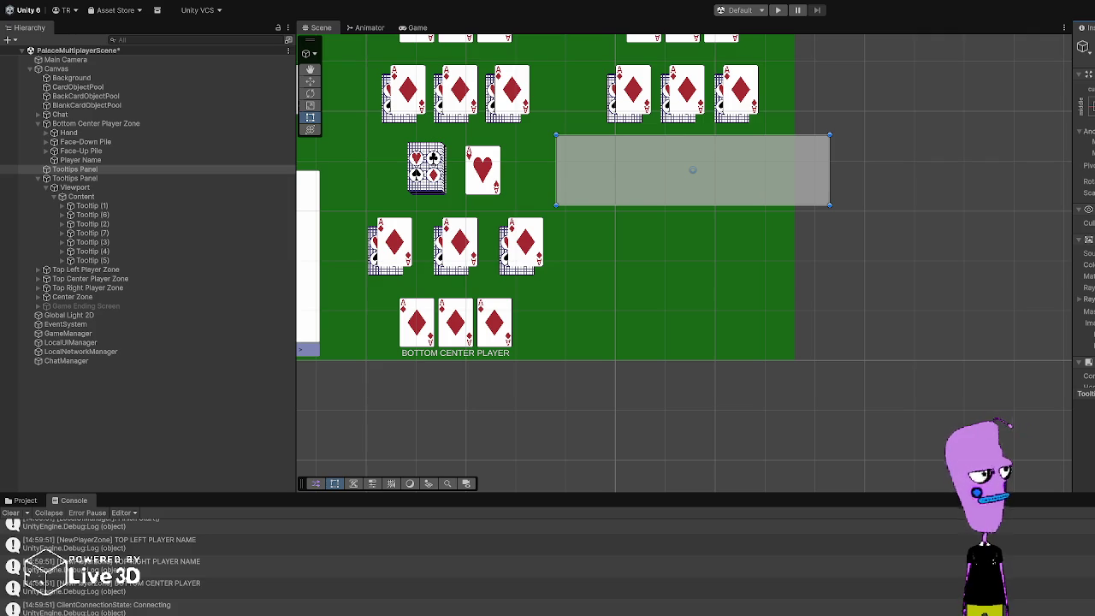
{"action": "left_click", "coordinate": [83, 176]}
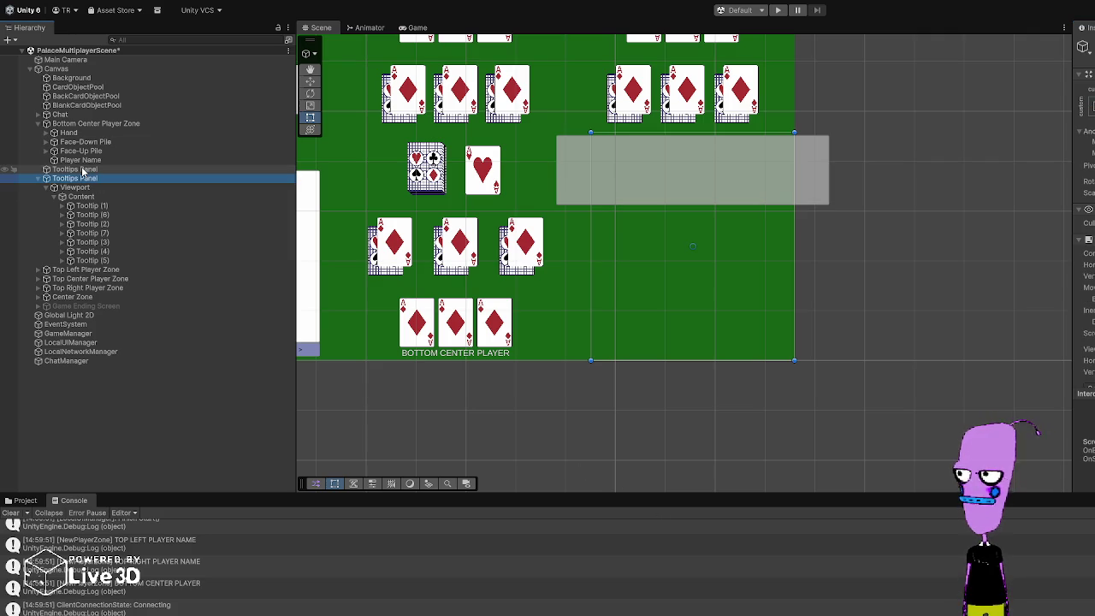
{"action": "left_click", "coordinate": [83, 169]}
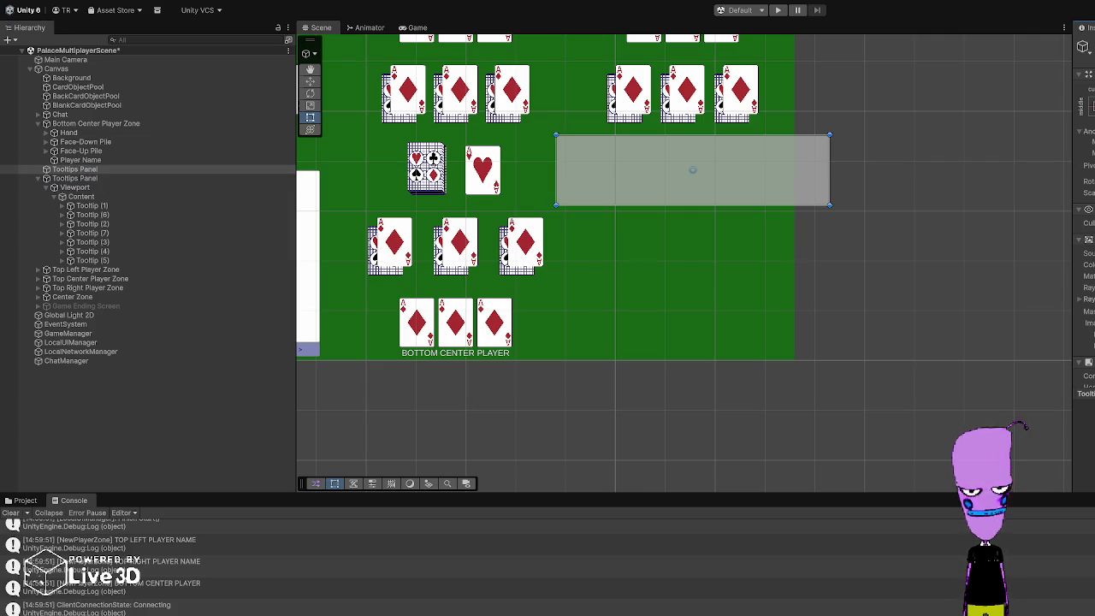
{"action": "key", "text": "Return"}
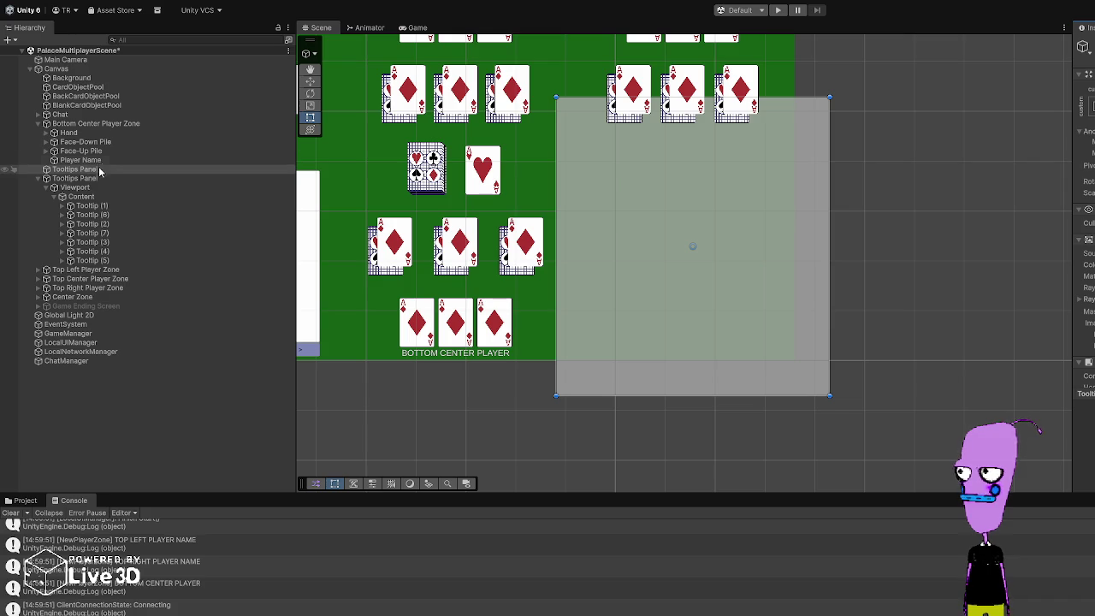
{"action": "key", "text": "Tab"}
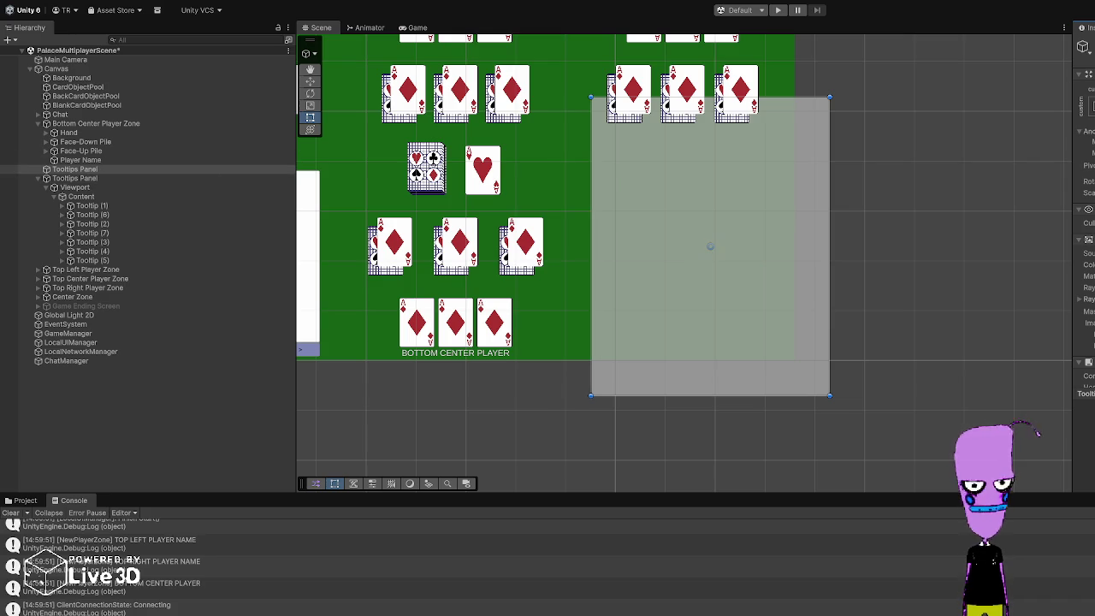
{"action": "key", "text": "Return"}
{"action": "key", "text": "Tab"}
{"action": "key", "text": "Return"}
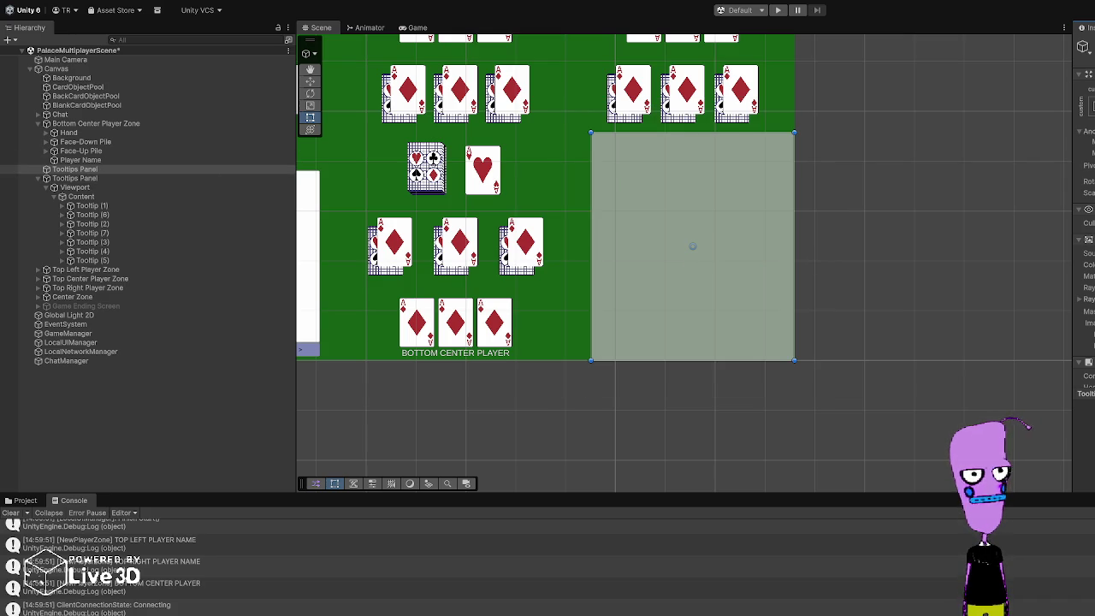
{"action": "left_click_drag", "start_coordinate": [72, 179], "coordinate": [71, 167]}
{"action": "left_click", "coordinate": [81, 188]}
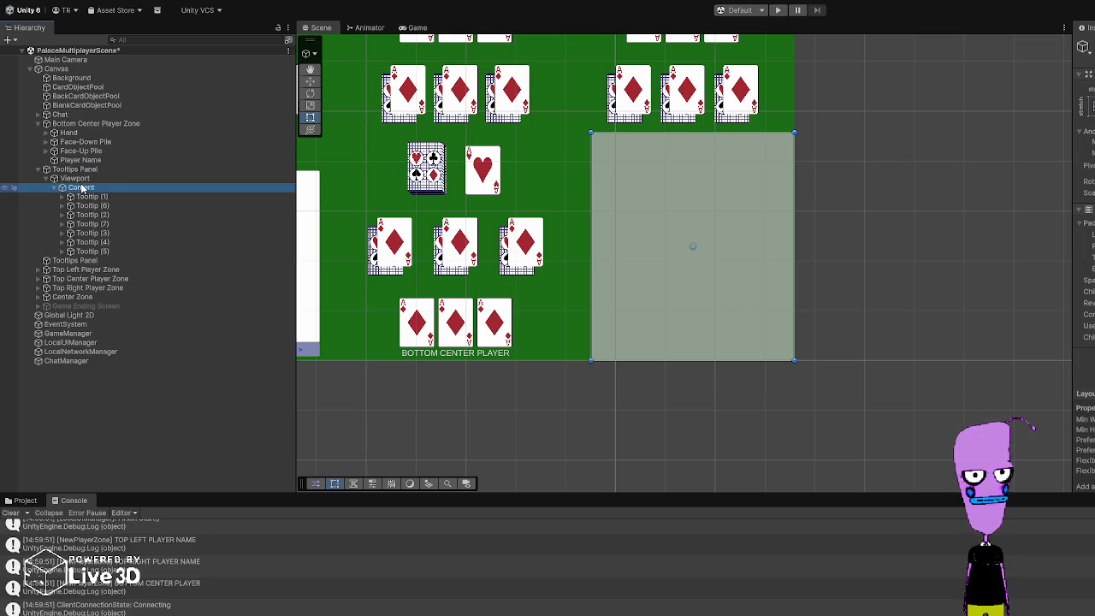
{"action": "left_click", "coordinate": [1085, 314]}
{"action": "key", "text": "ctrl+z"}
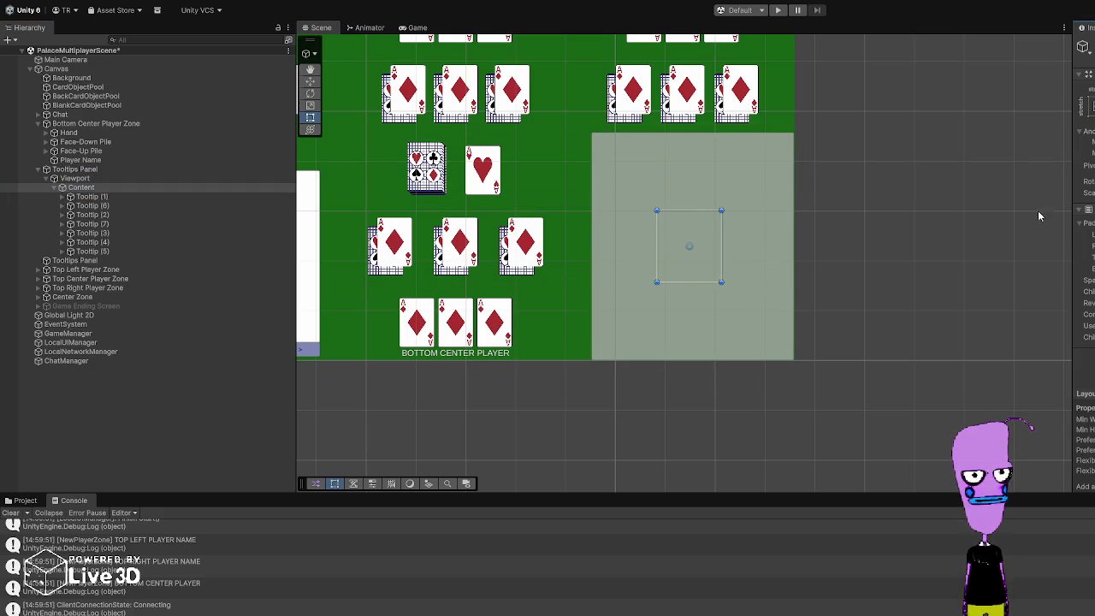
{"action": "left_click", "coordinate": [76, 178]}
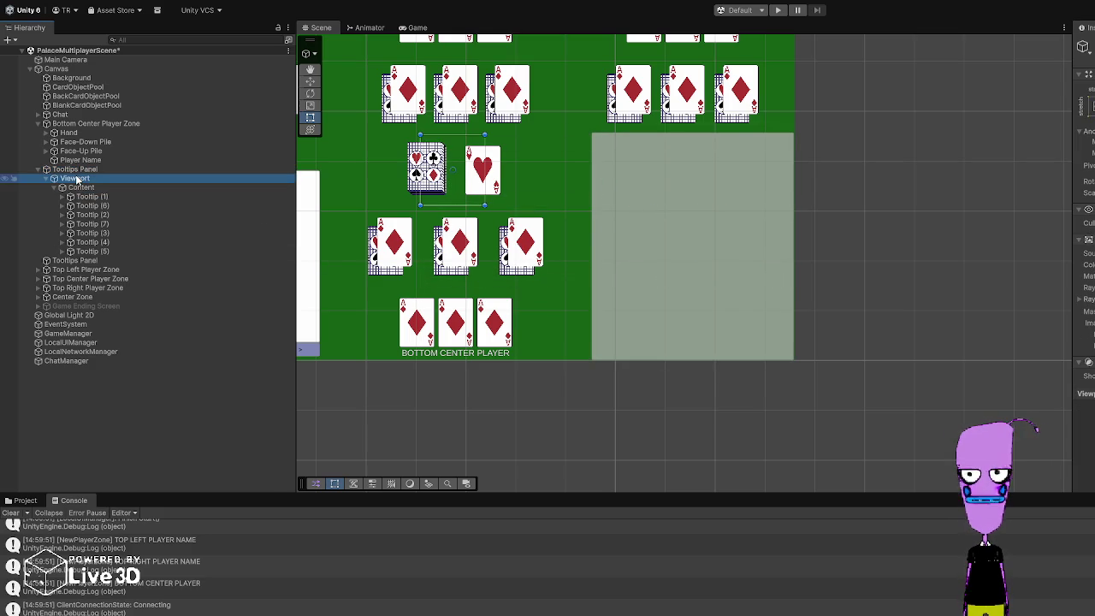
{"action": "left_click", "coordinate": [86, 187]}
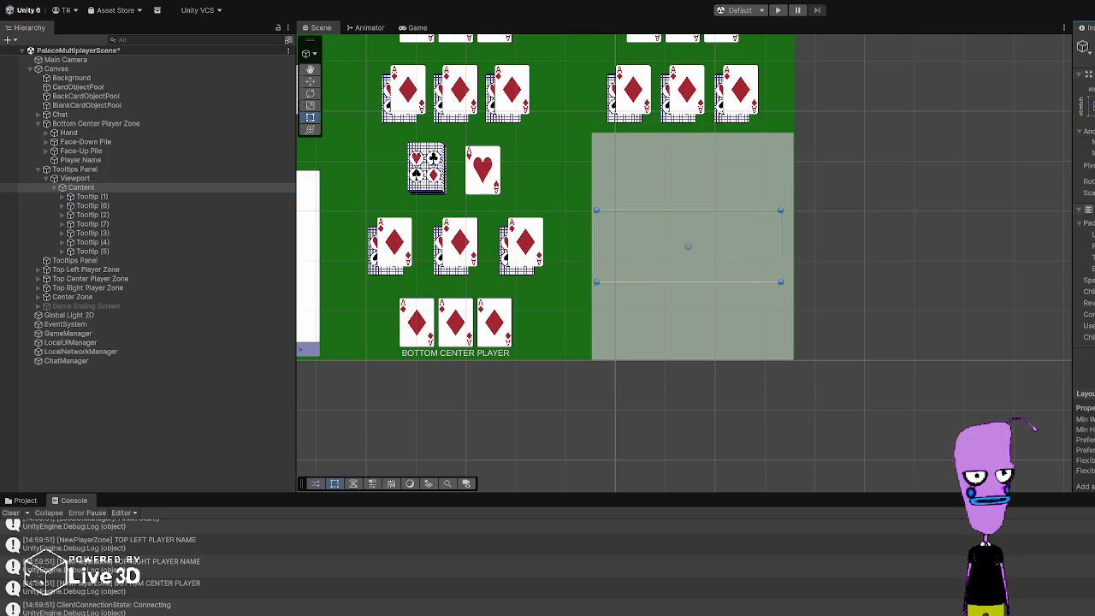
{"action": "left_click", "coordinate": [133, 168]}
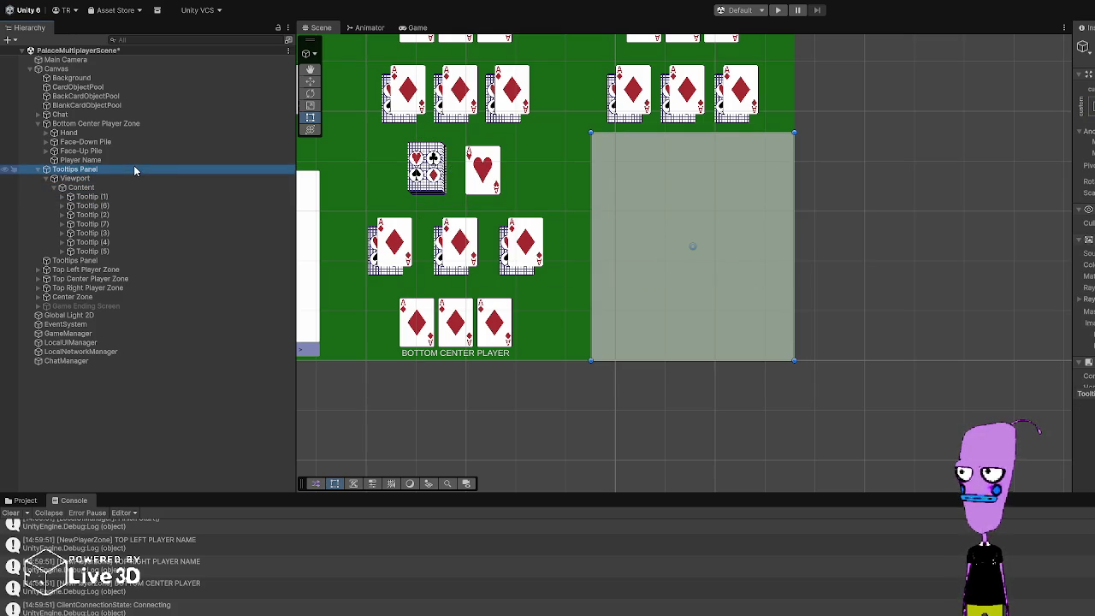
{"action": "scroll", "coordinate": [1083, 256], "scroll_direction": "down", "scroll_amount": 5}
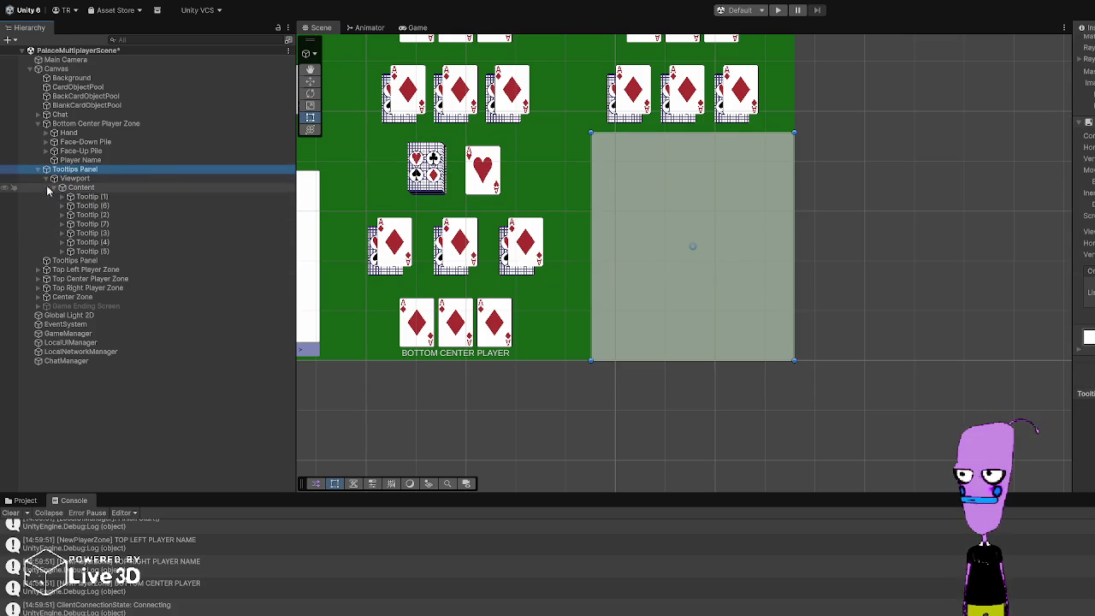
{"action": "left_click", "coordinate": [74, 178]}
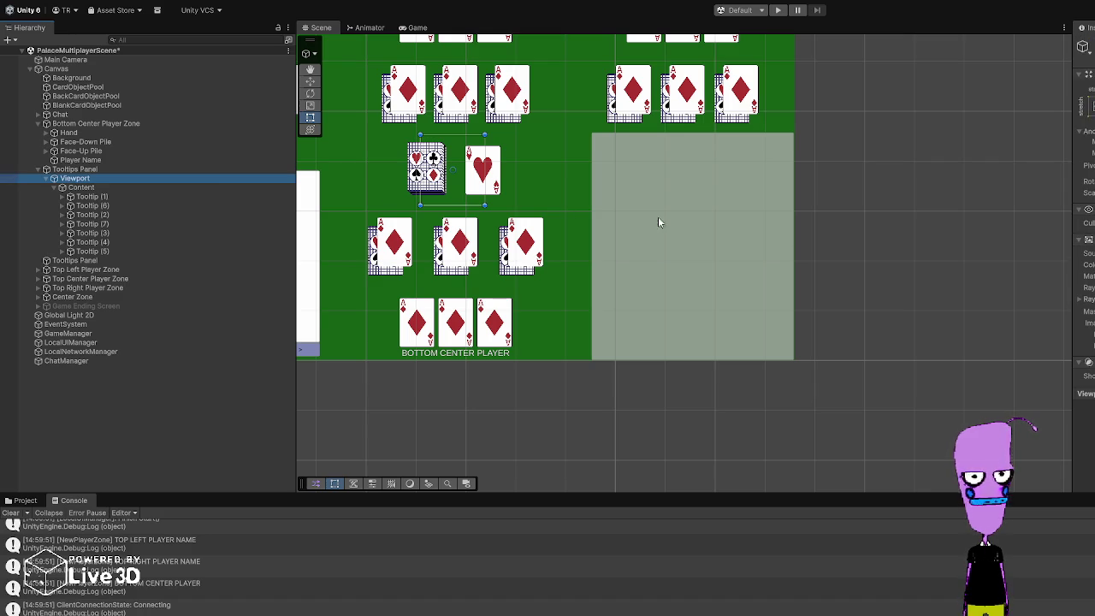
{"action": "left_click", "coordinate": [111, 188]}
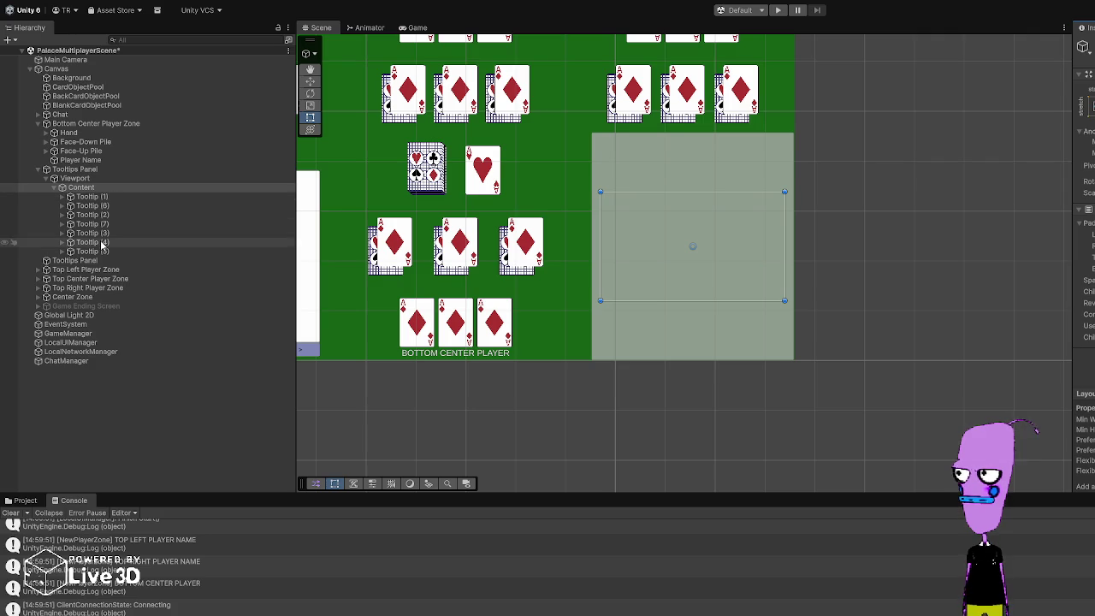
{"action": "left_click", "coordinate": [75, 51]}
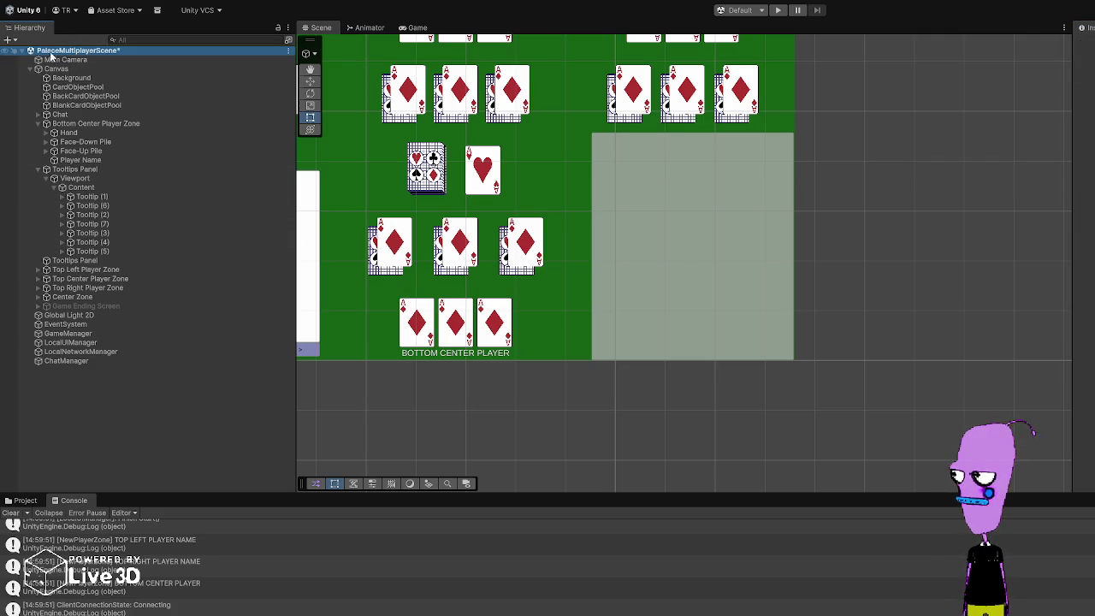
{"action": "left_click", "coordinate": [218, 114]}
{"action": "left_click", "coordinate": [97, 70]}
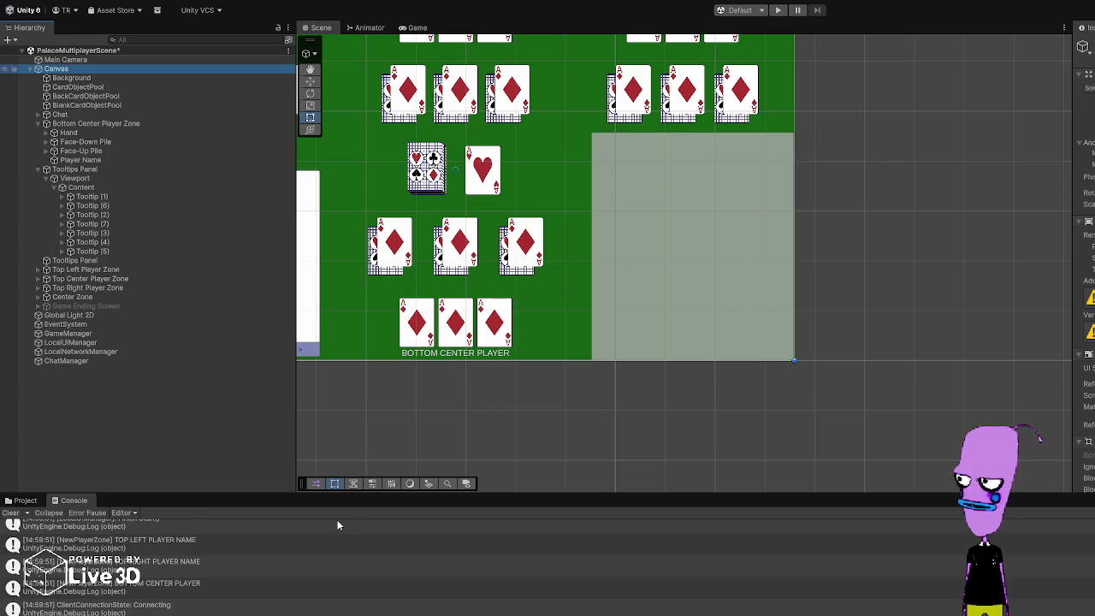
{"action": "key", "text": "ctrl+z"}
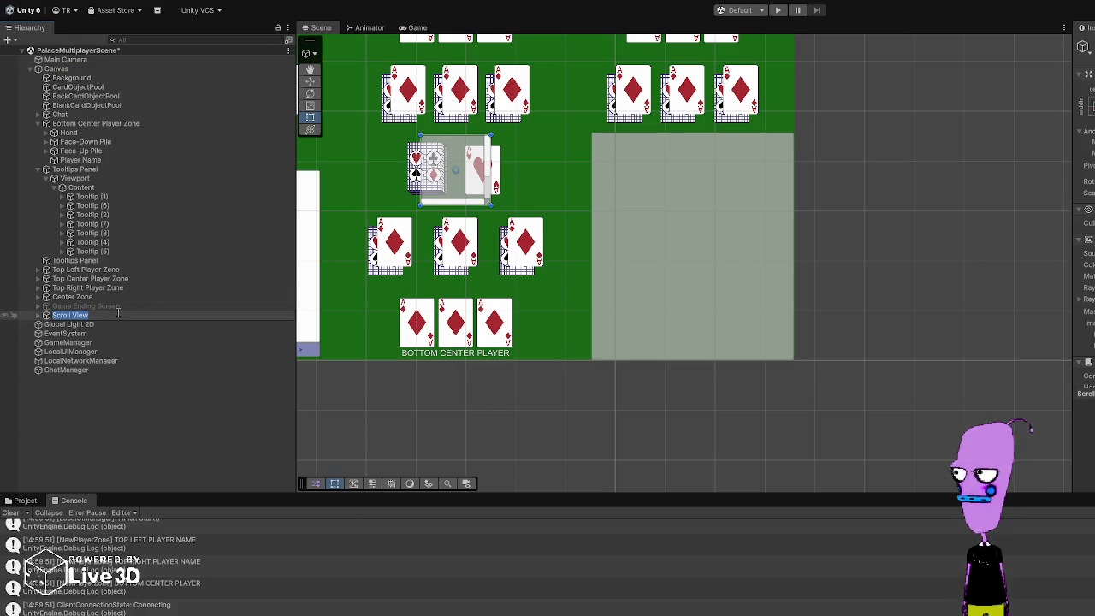
Step: Name the new scroll view 'Tooltips Panel AGAIN' and place it right below Tooltips Panel
{"action": "type", "text": "Tooltips Panel AGAIN"}
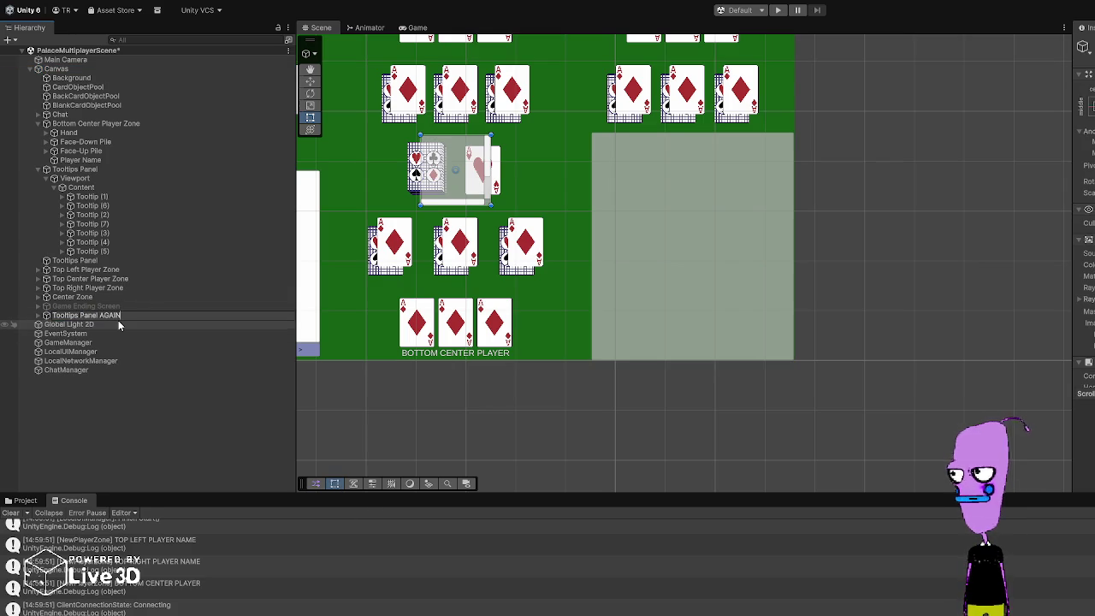
{"action": "key", "text": "Return"}
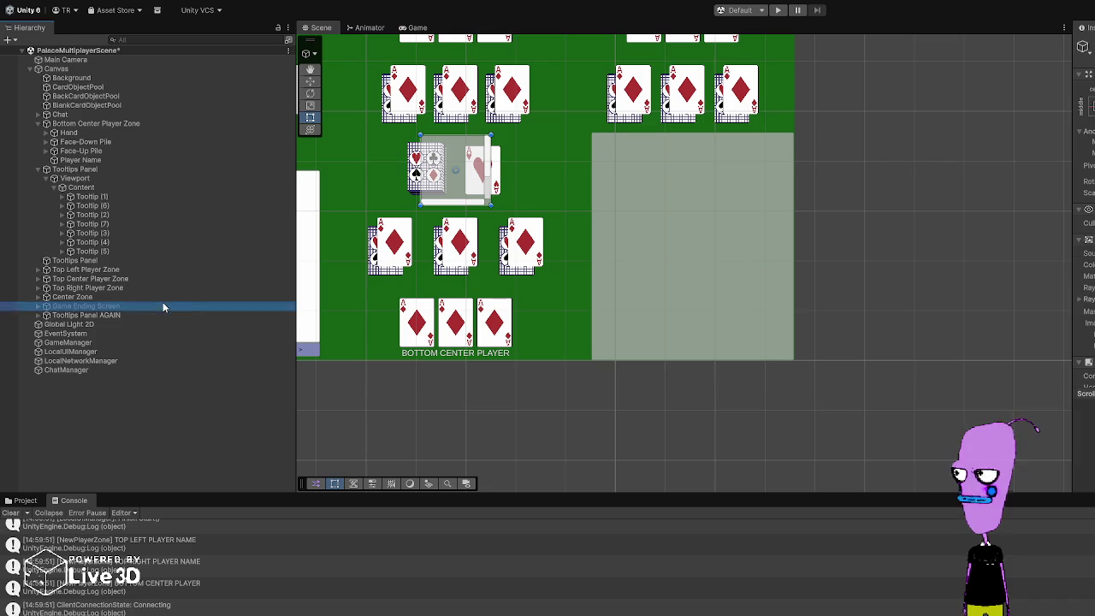
{"action": "left_click_drag", "start_coordinate": [92, 265], "coordinate": [90, 263]}
{"action": "left_click", "coordinate": [88, 260]}
Step: Try moving and stretching Tooltips Panel AGAIN beside the heart card, then undo to the original's bounds
{"action": "left_click", "coordinate": [114, 271]}
{"action": "left_click", "coordinate": [101, 260]}
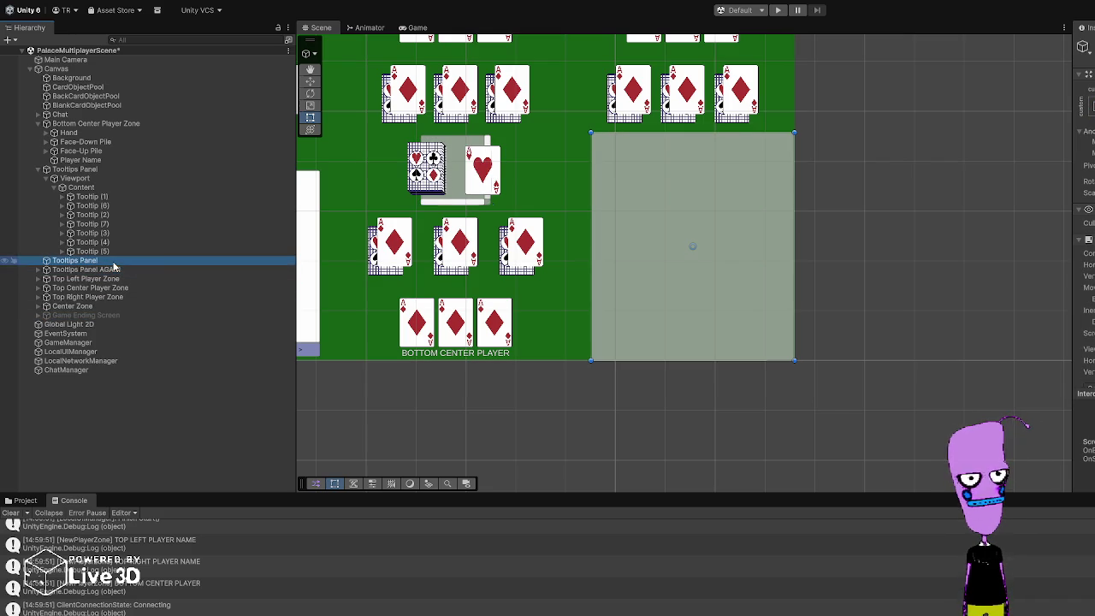
{"action": "left_click", "coordinate": [110, 271]}
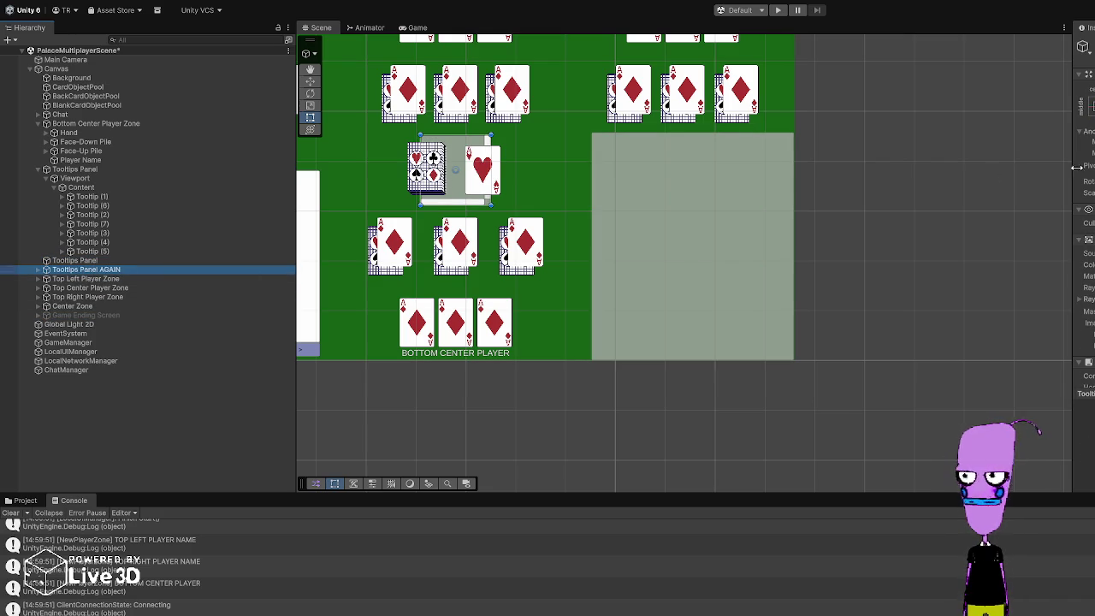
{"action": "mouse_move", "coordinate": [455, 168]}
{"action": "left_mouse_down"}
{"action": "mouse_move", "coordinate": [693, 169]}
{"action": "mouse_move", "coordinate": [693, 394]}
{"action": "left_mouse_up"}
{"action": "left_click_drag", "start_coordinate": [693, 134], "coordinate": [693, 97]}
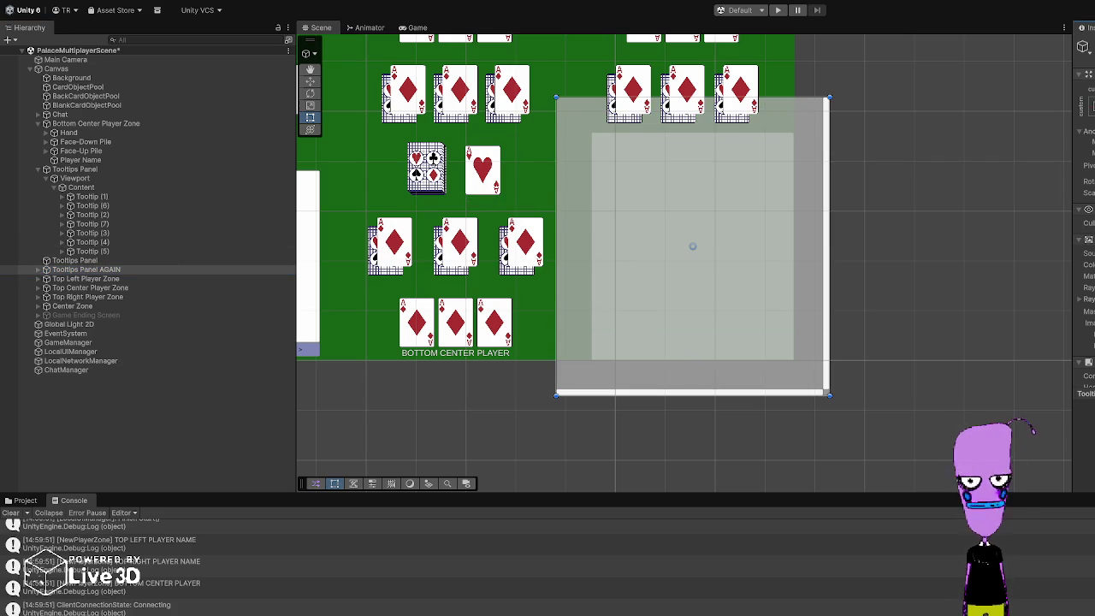
{"action": "key", "text": "ctrl+z"}
{"action": "key", "text": "ctrl+z"}
{"action": "key", "text": "ctrl+z"}
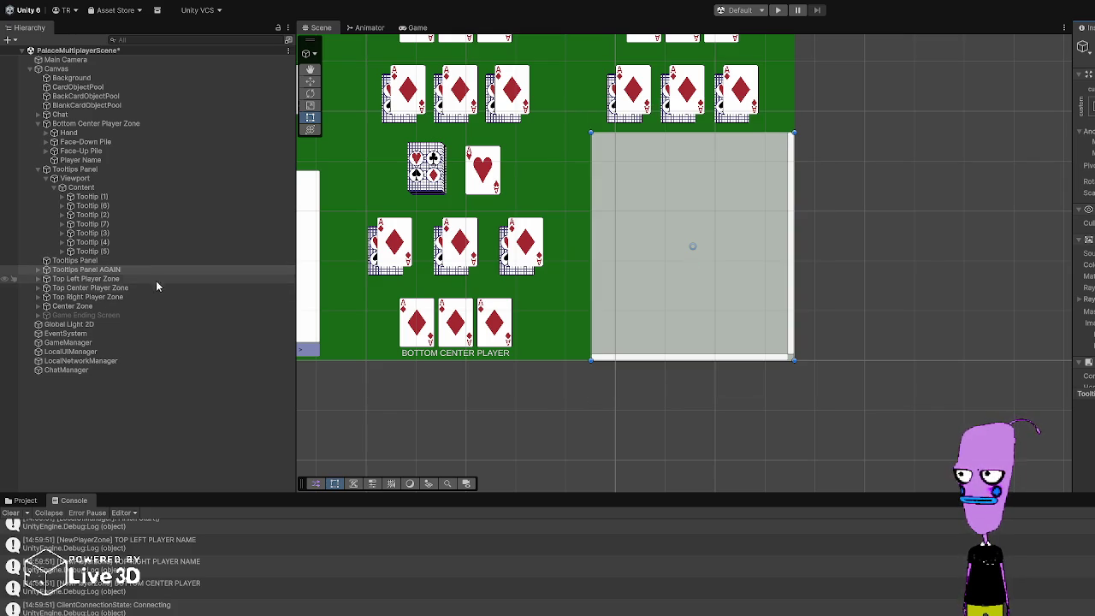
Step: Delete the horizontal and vertical scrollbars from Tooltips Panel AGAIN
{"action": "left_click", "coordinate": [38, 270]}
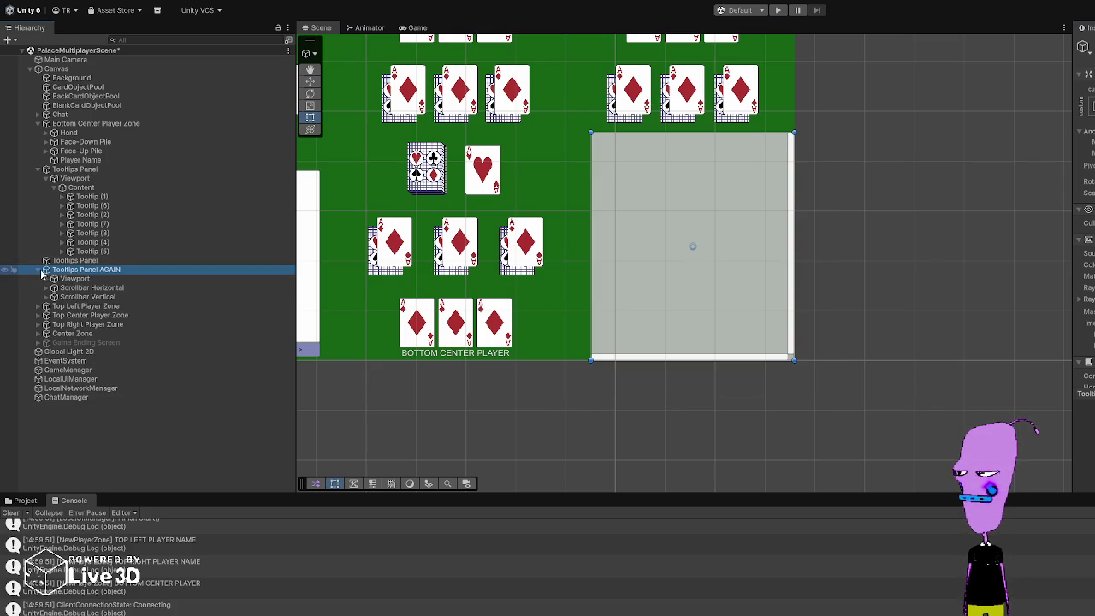
{"action": "left_click", "coordinate": [76, 289]}
{"action": "left_click", "coordinate": [78, 297], "text": "shift"}
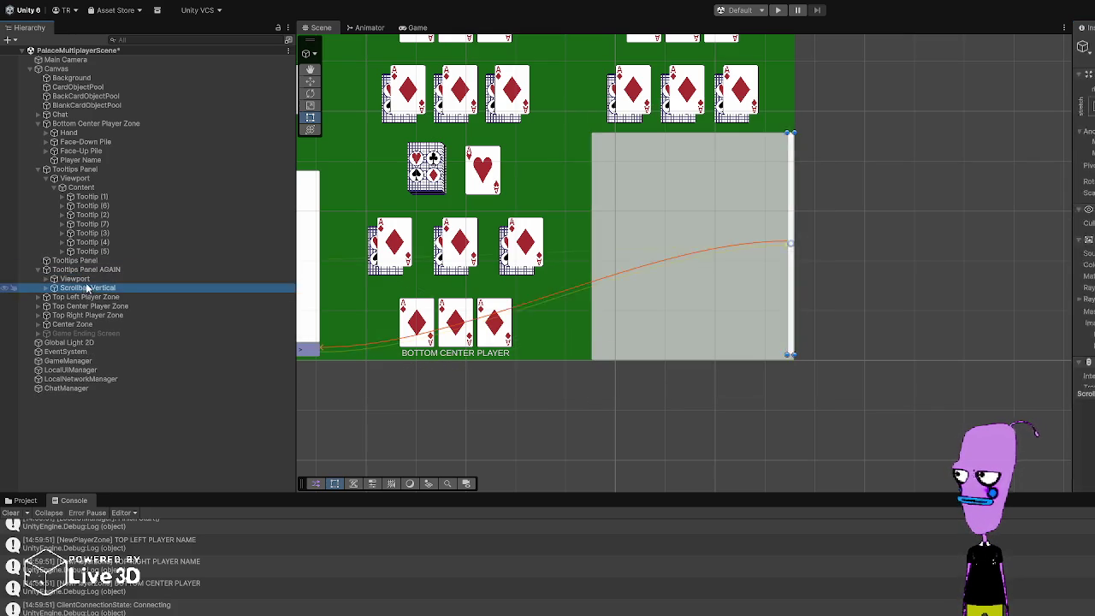
{"action": "key", "text": "Delete"}
Step: Inspect the original panel's Tooltip (1), Content and Viewport, then reselect Tooltips Panel AGAIN
{"action": "left_click", "coordinate": [99, 198]}
{"action": "left_click", "coordinate": [98, 190]}
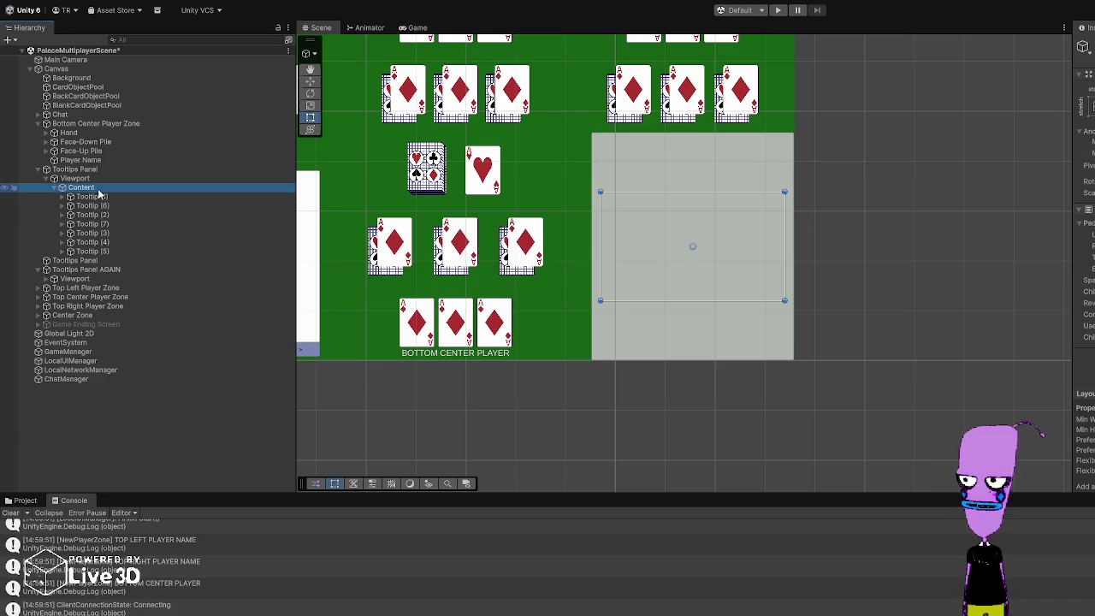
{"action": "left_click", "coordinate": [77, 178]}
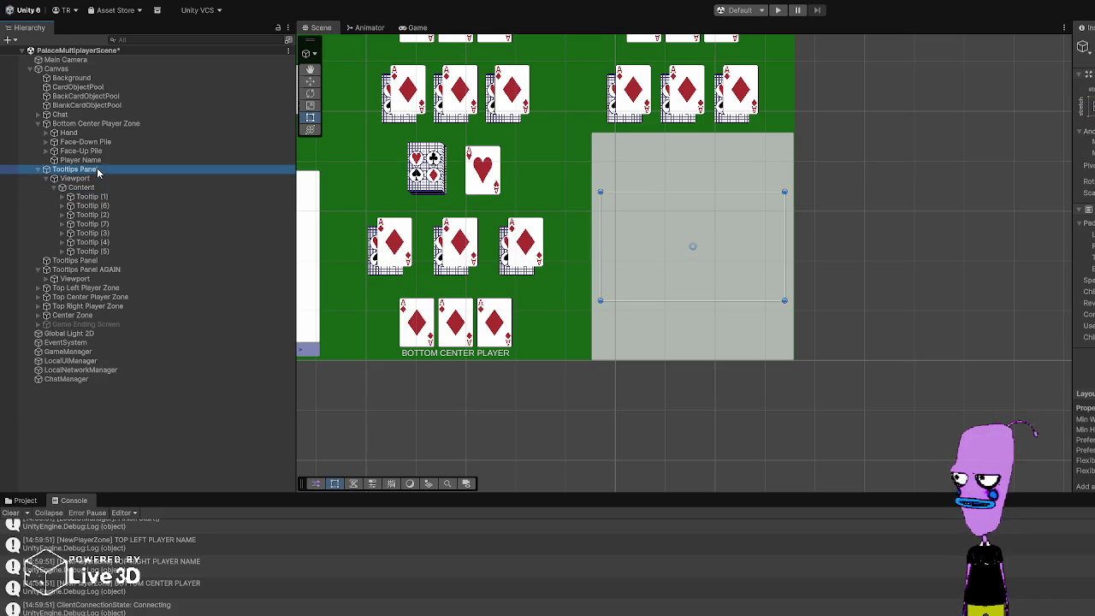
{"action": "left_click", "coordinate": [75, 271]}
{"action": "left_click", "coordinate": [75, 262]}
{"action": "left_click", "coordinate": [77, 272]}
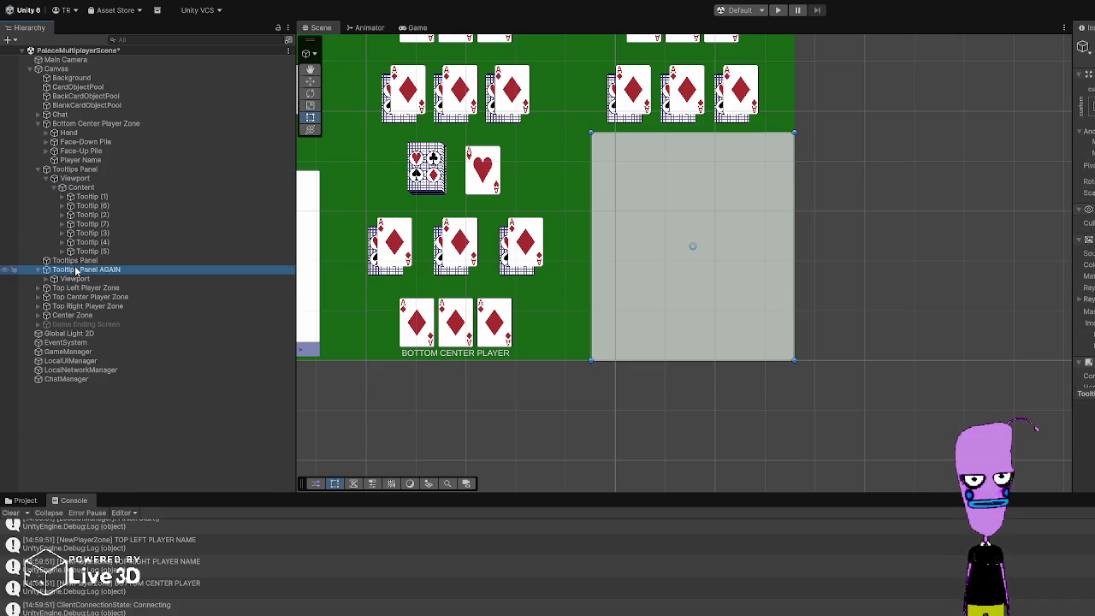
{"action": "scroll", "coordinate": [1083, 257], "scroll_direction": "down", "scroll_amount": 5}
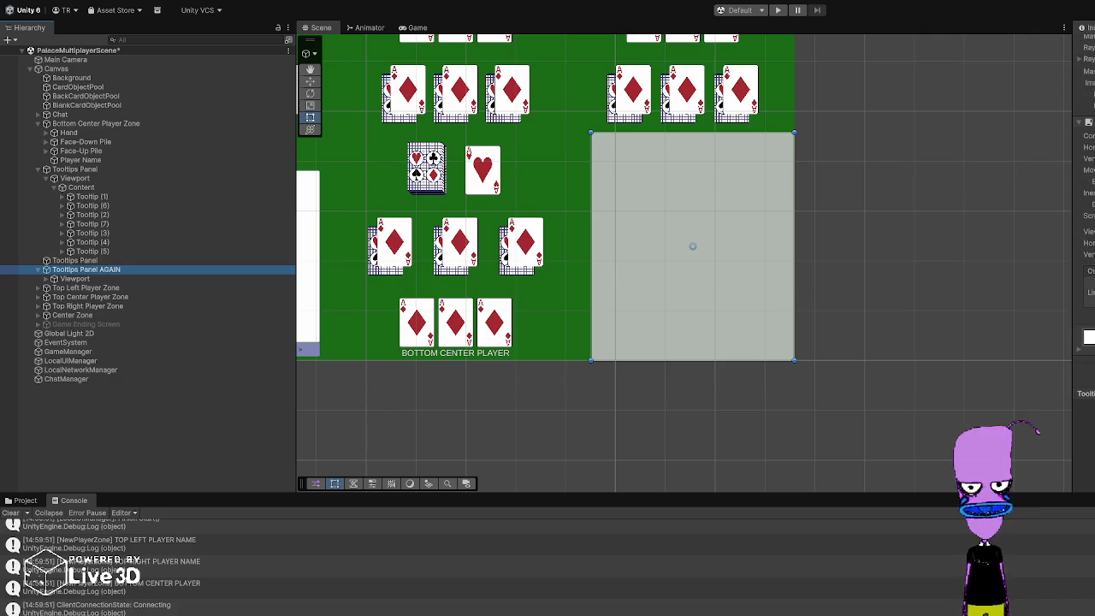
Step: Move Tooltip (1) from the original panel into Tooltips Panel AGAIN's Viewport Content
{"action": "left_click", "coordinate": [47, 279]}
{"action": "left_click", "coordinate": [75, 280]}
{"action": "left_click", "coordinate": [92, 197]}
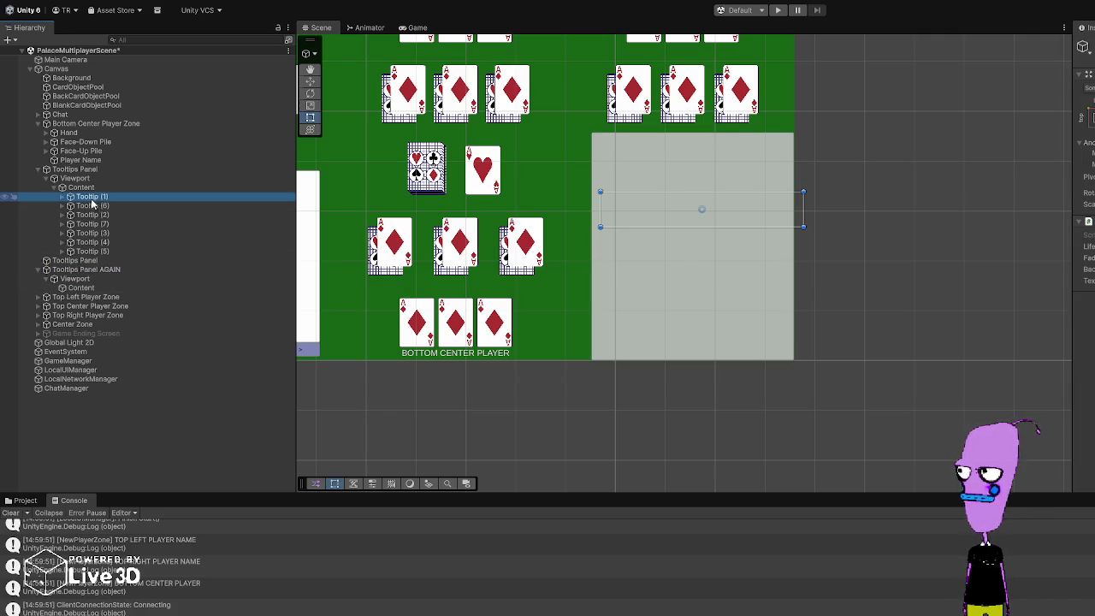
{"action": "mouse_move", "coordinate": [94, 200]}
{"action": "left_mouse_down"}
{"action": "mouse_move", "coordinate": [99, 278]}
{"action": "mouse_move", "coordinate": [85, 288]}
{"action": "mouse_move", "coordinate": [81, 279]}
{"action": "left_mouse_up"}
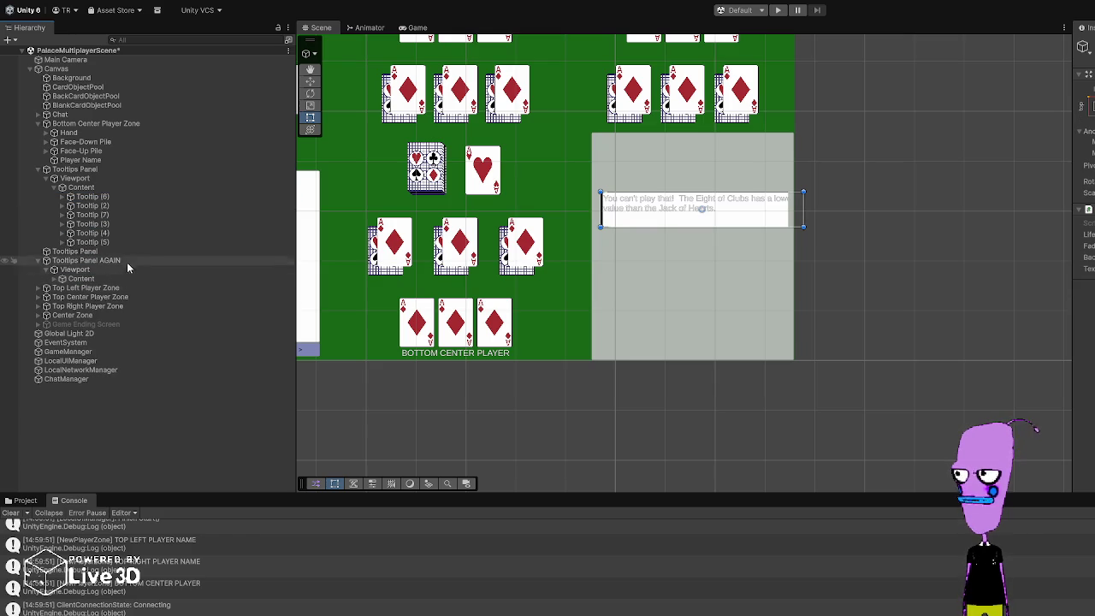
Step: Add a Layout Group to the copy's Content with bottom child alignment
{"action": "left_click", "coordinate": [94, 169]}
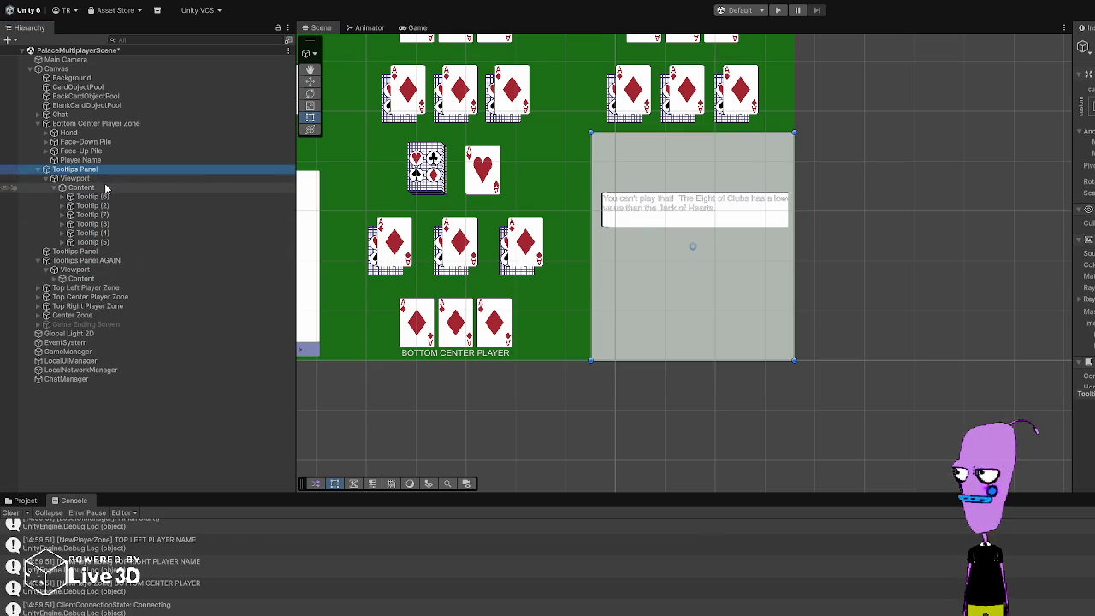
{"action": "left_click", "coordinate": [107, 187]}
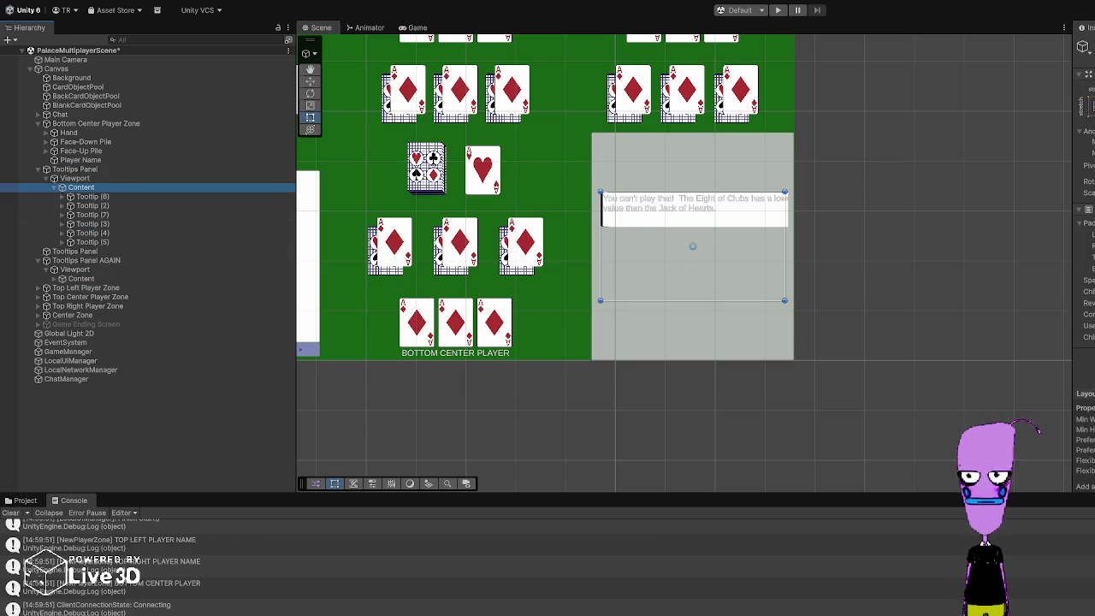
{"action": "left_click", "coordinate": [59, 281]}
{"action": "left_click", "coordinate": [75, 282]}
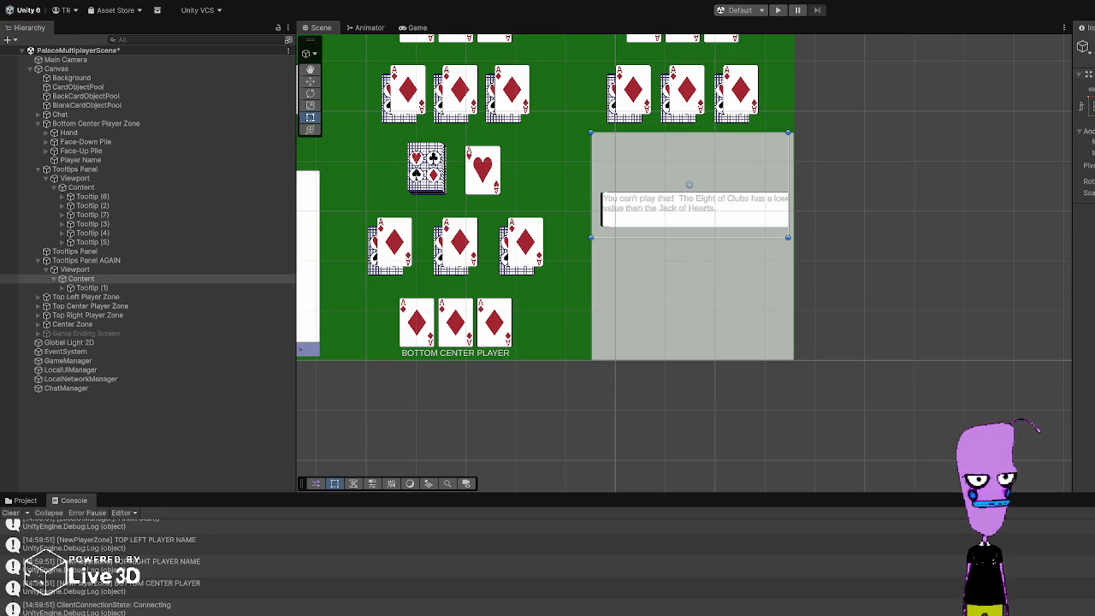
{"action": "key", "text": "Return"}
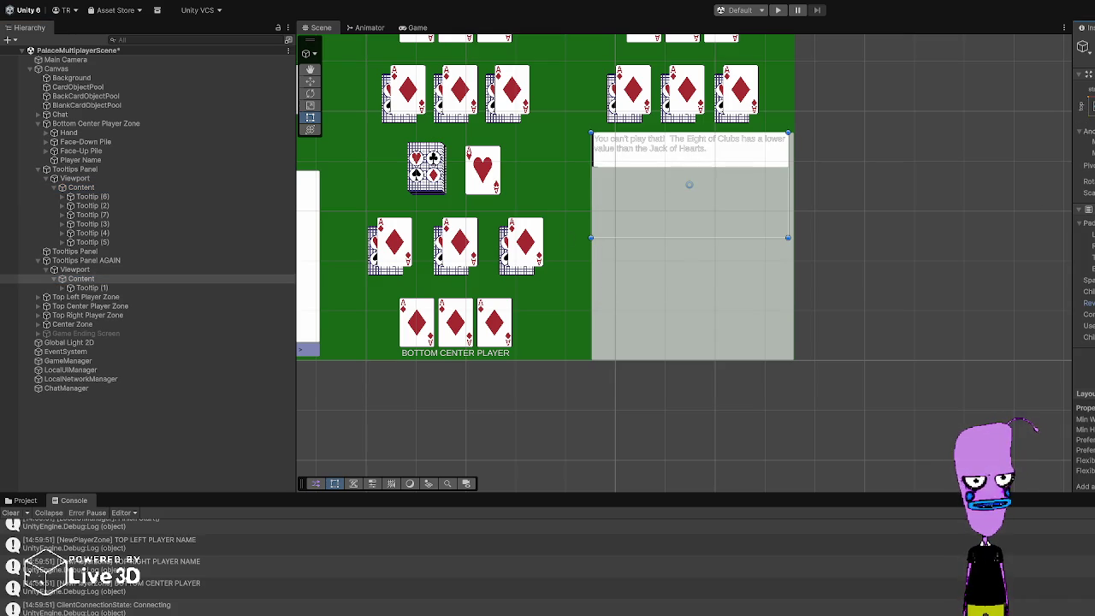
{"action": "key", "text": "Return"}
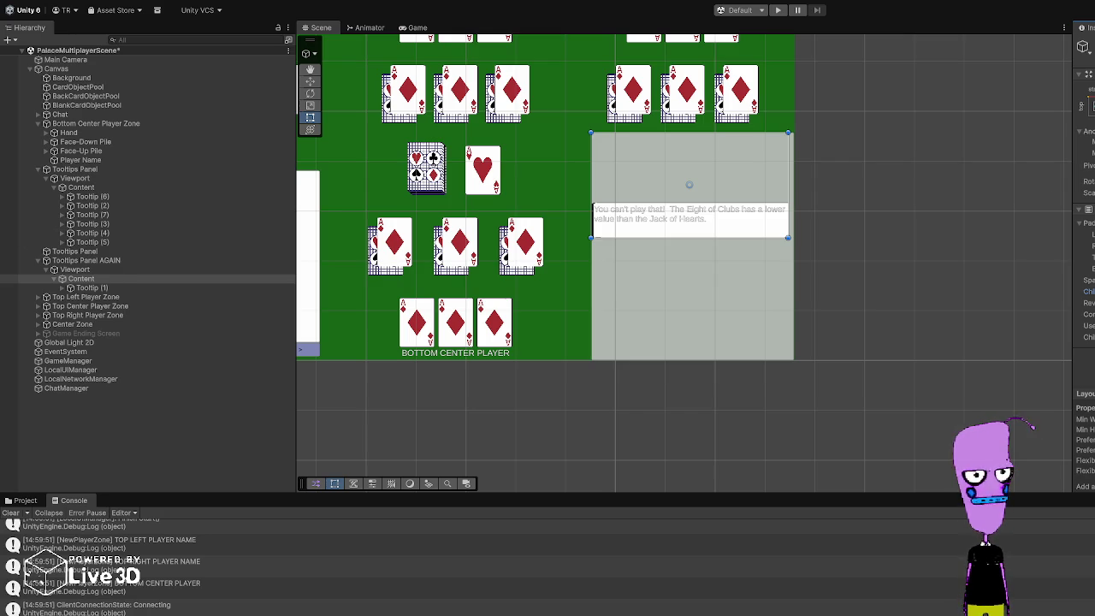
Step: Compare Tooltip (1)'s size with its Content and adjust the layout's Spacing between tooltips
{"action": "left_click", "coordinate": [62, 288]}
{"action": "left_click", "coordinate": [86, 288]}
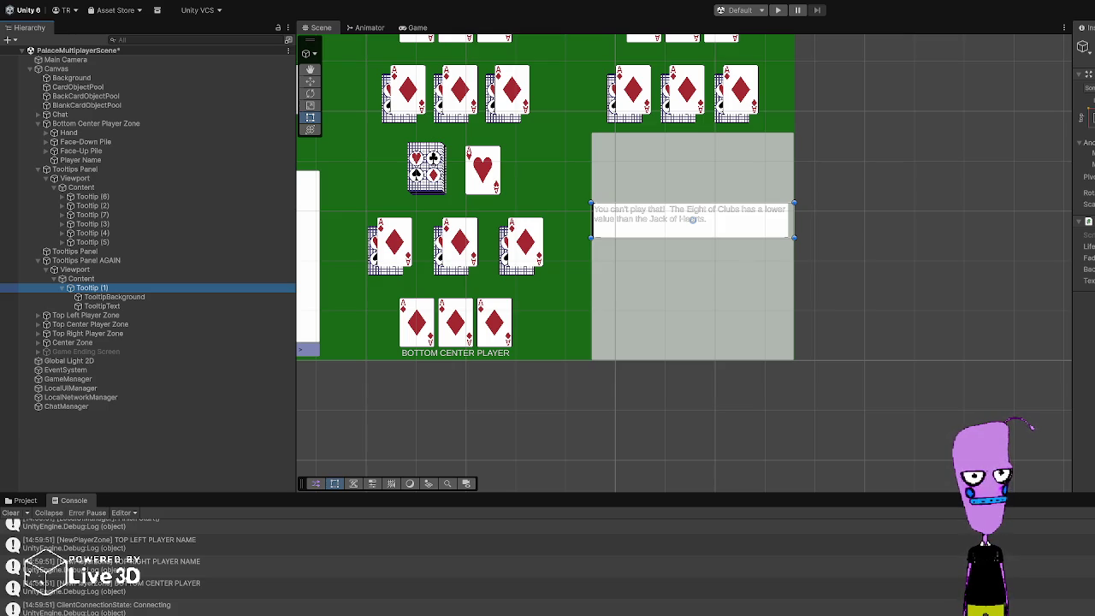
{"action": "left_click", "coordinate": [81, 279]}
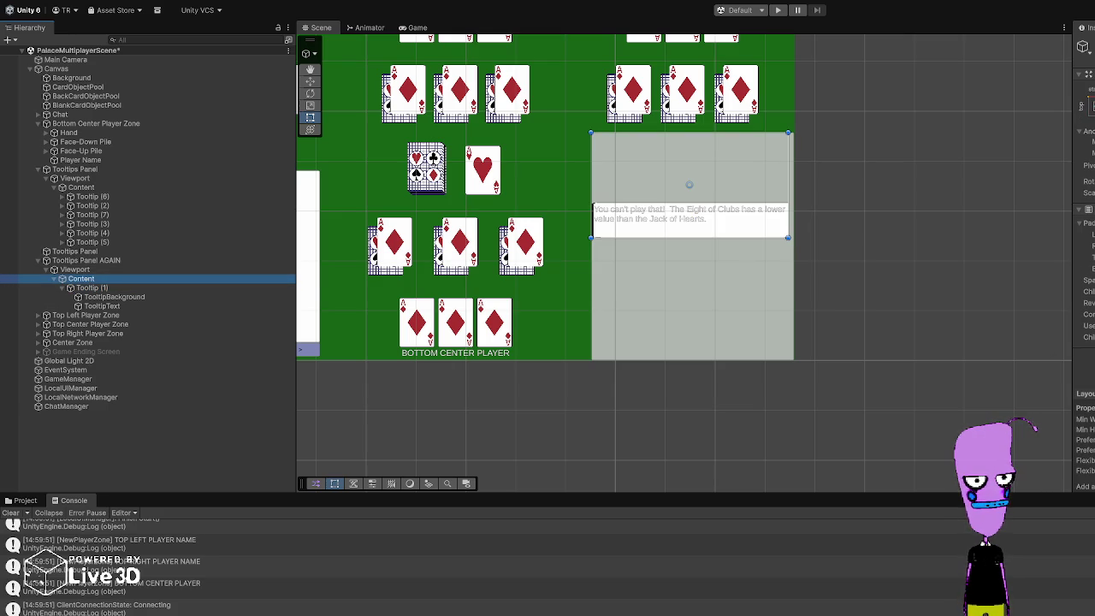
{"action": "key", "text": "alt+Tab"}
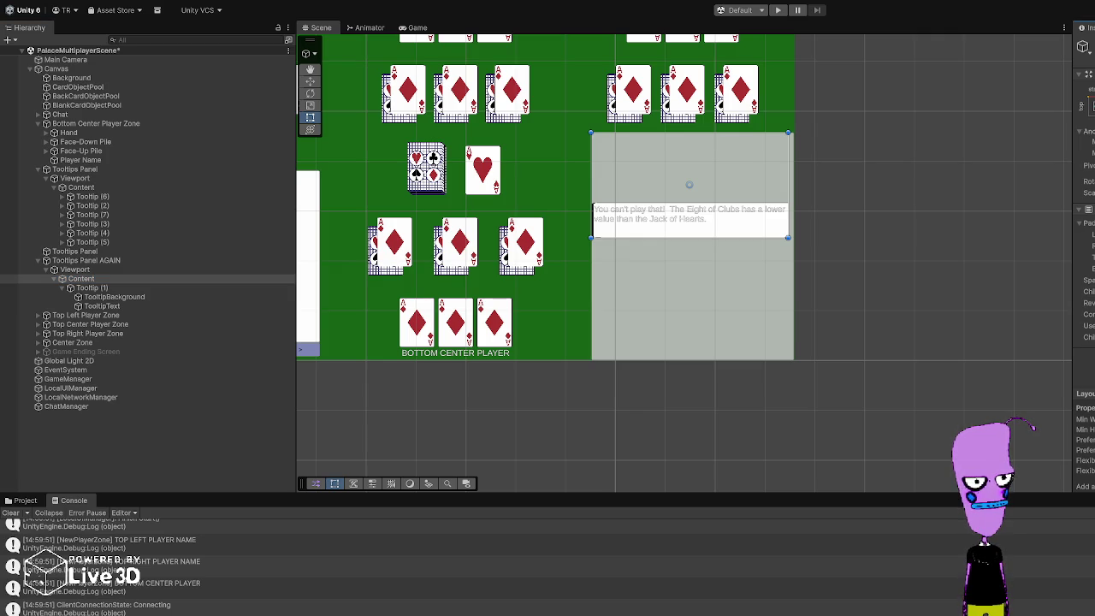
{"action": "left_click", "coordinate": [104, 288]}
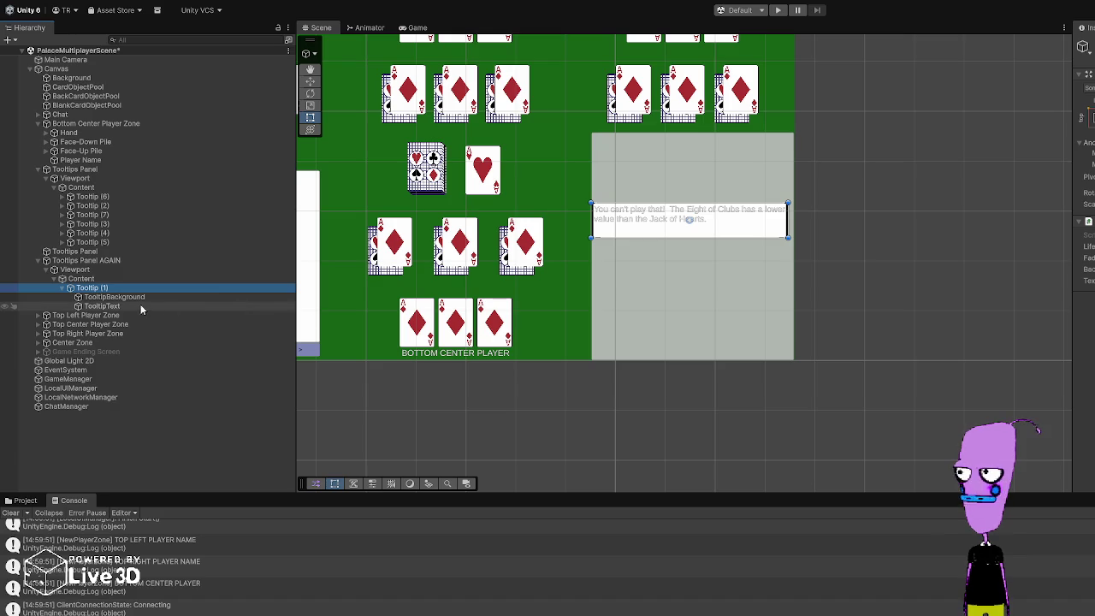
{"action": "left_click", "coordinate": [127, 280]}
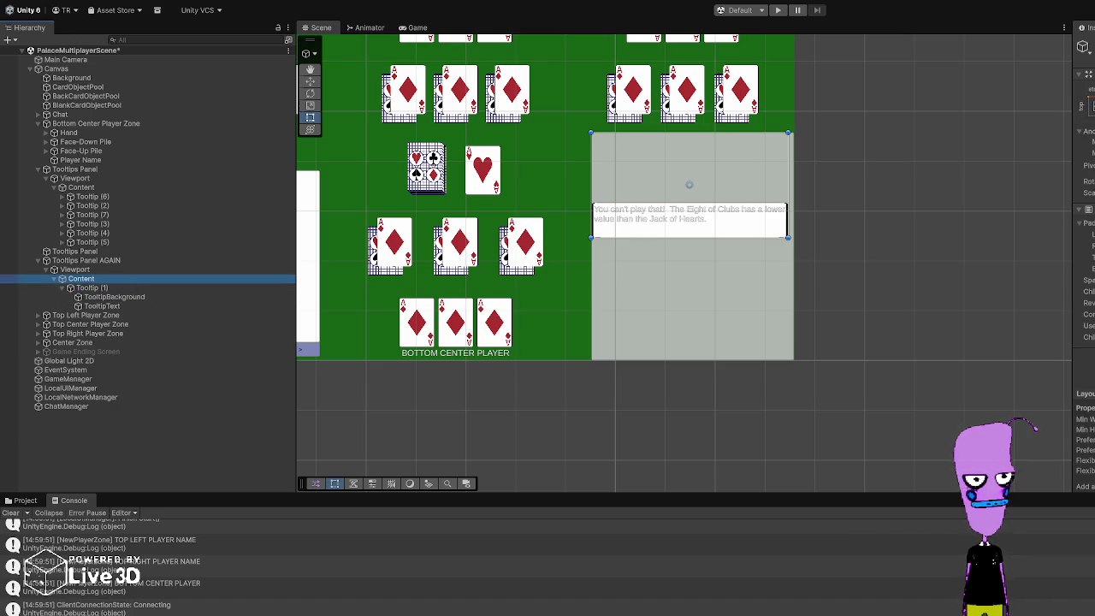
{"action": "left_click", "coordinate": [1086, 291]}
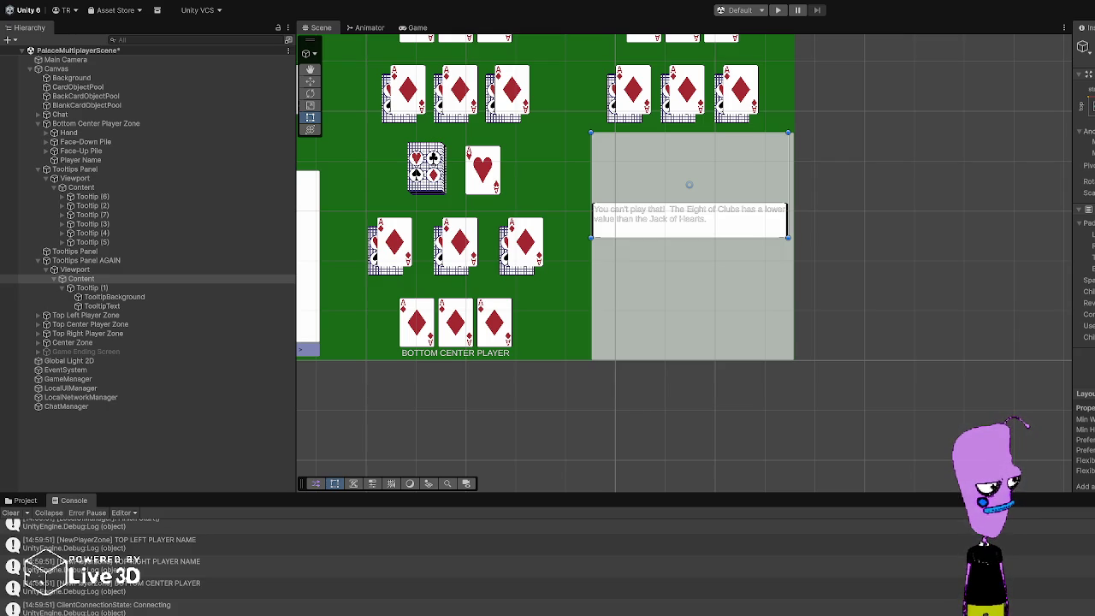
{"action": "left_click", "coordinate": [1088, 280]}
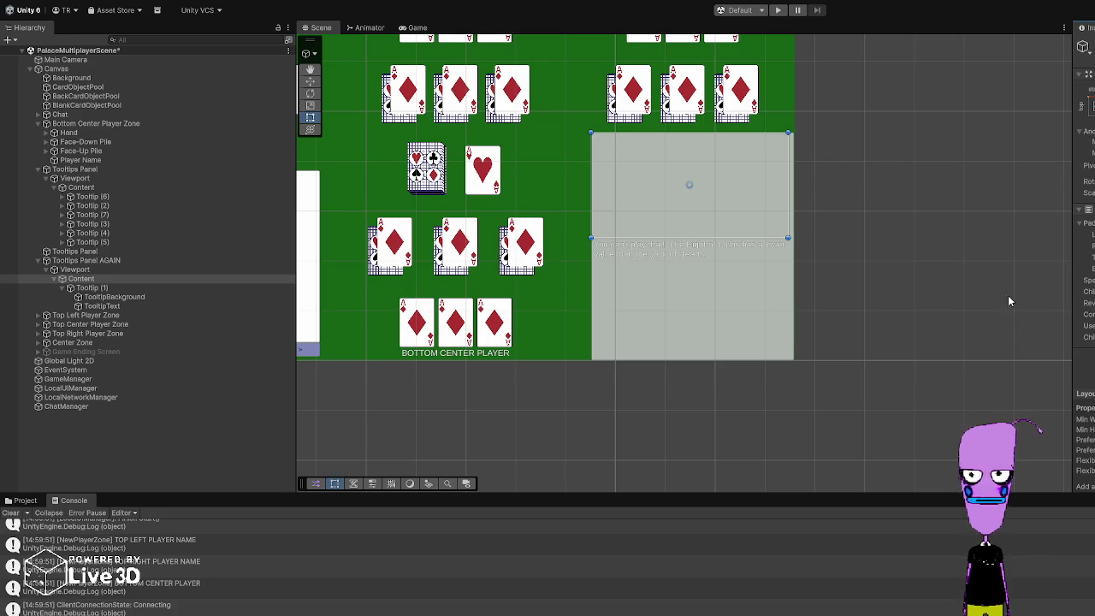
Step: Inspect Tooltip (1)'s TooltipBackground and TooltipText elements in the copied panel
{"action": "scroll", "coordinate": [701, 300], "scroll_direction": "up", "scroll_amount": 5}
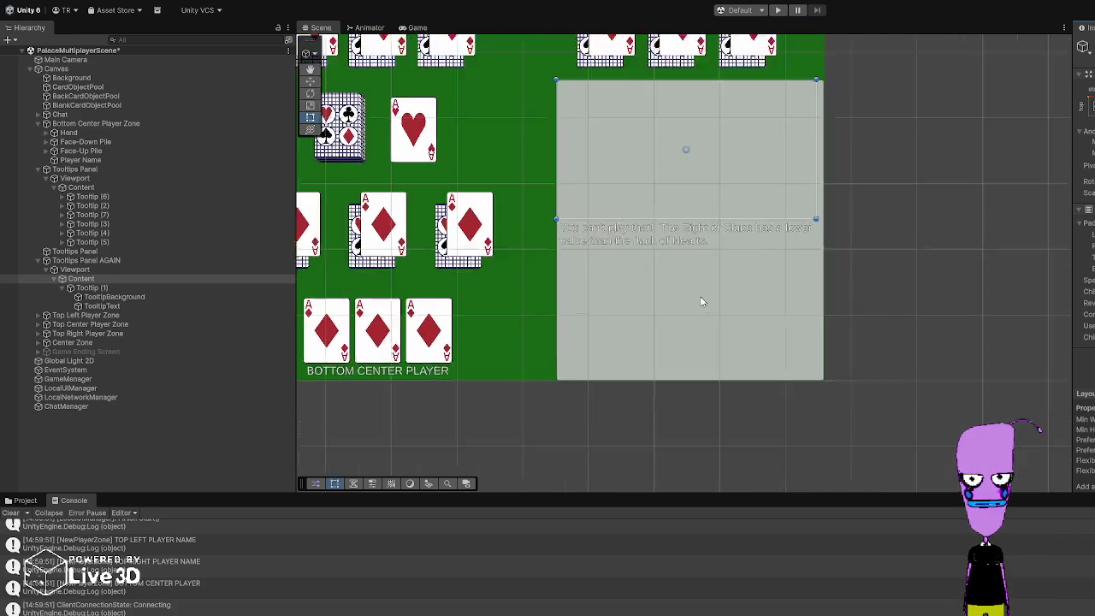
{"action": "left_click", "coordinate": [131, 294]}
{"action": "left_click", "coordinate": [124, 303]}
{"action": "left_click", "coordinate": [124, 313]}
{"action": "left_click", "coordinate": [128, 306]}
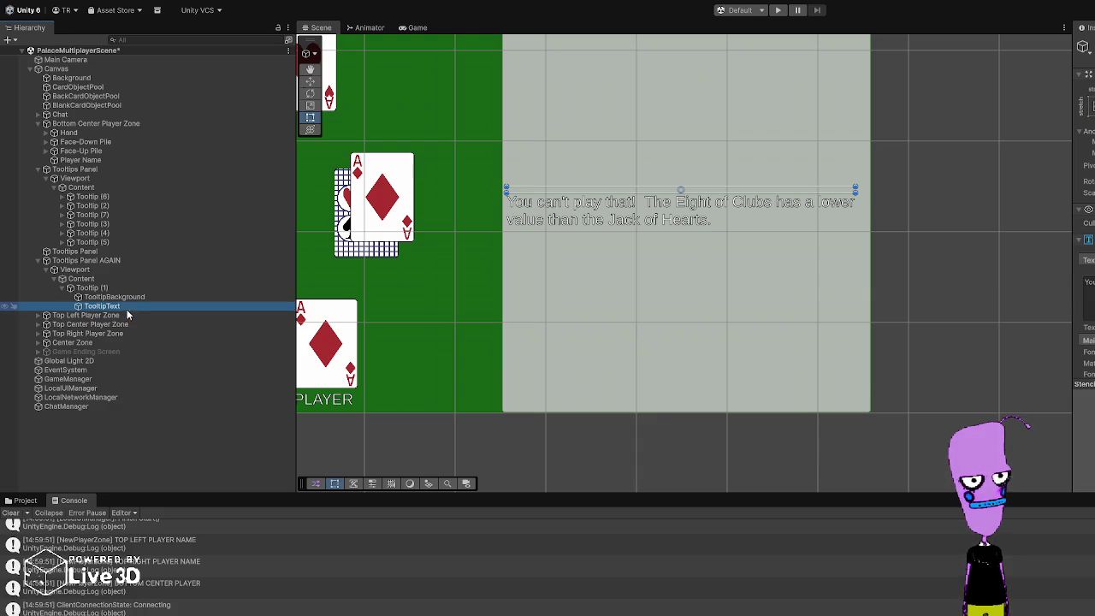
{"action": "left_click", "coordinate": [135, 295]}
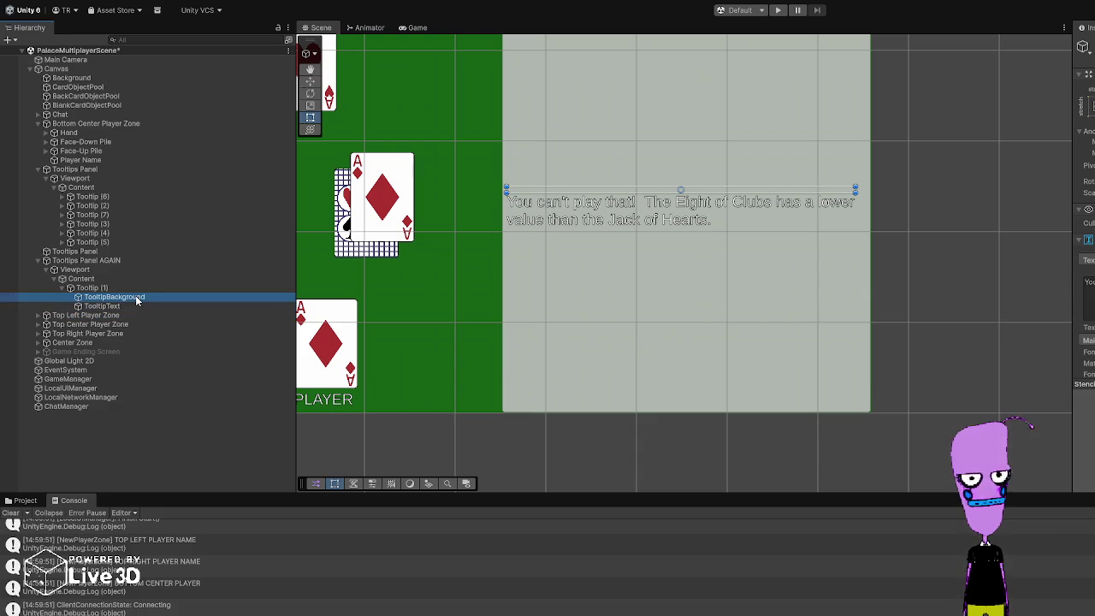
{"action": "left_click", "coordinate": [133, 304]}
{"action": "left_click", "coordinate": [136, 288]}
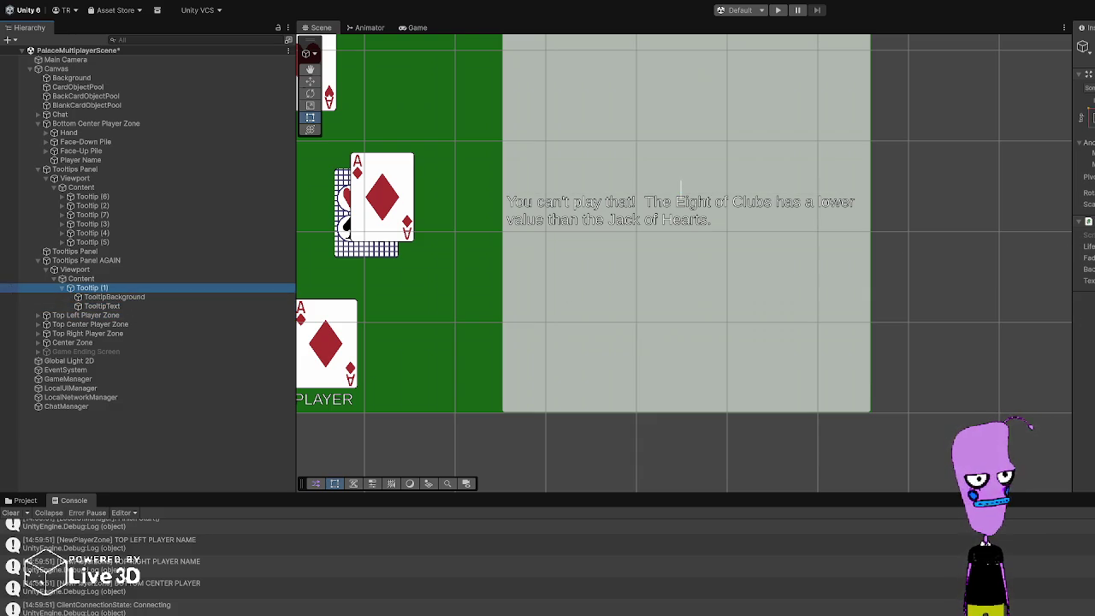
Step: Make the copy's Content fill the grey panel so Tooltip (1) rests at the bottom
{"action": "scroll", "coordinate": [856, 219], "scroll_direction": "down", "scroll_amount": 5}
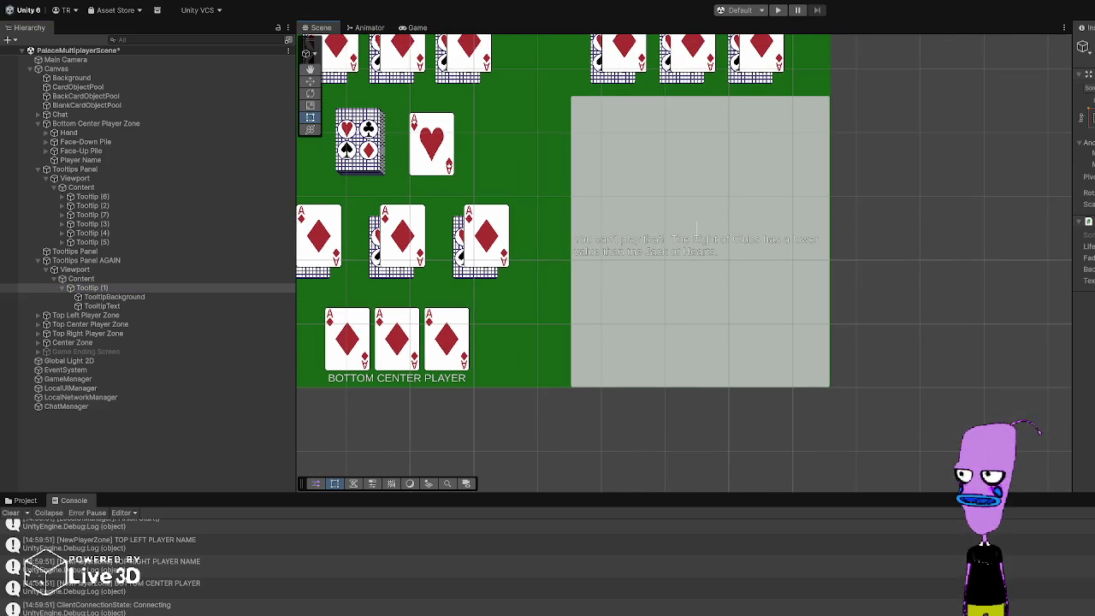
{"action": "left_click", "coordinate": [172, 270]}
{"action": "left_click", "coordinate": [164, 279]}
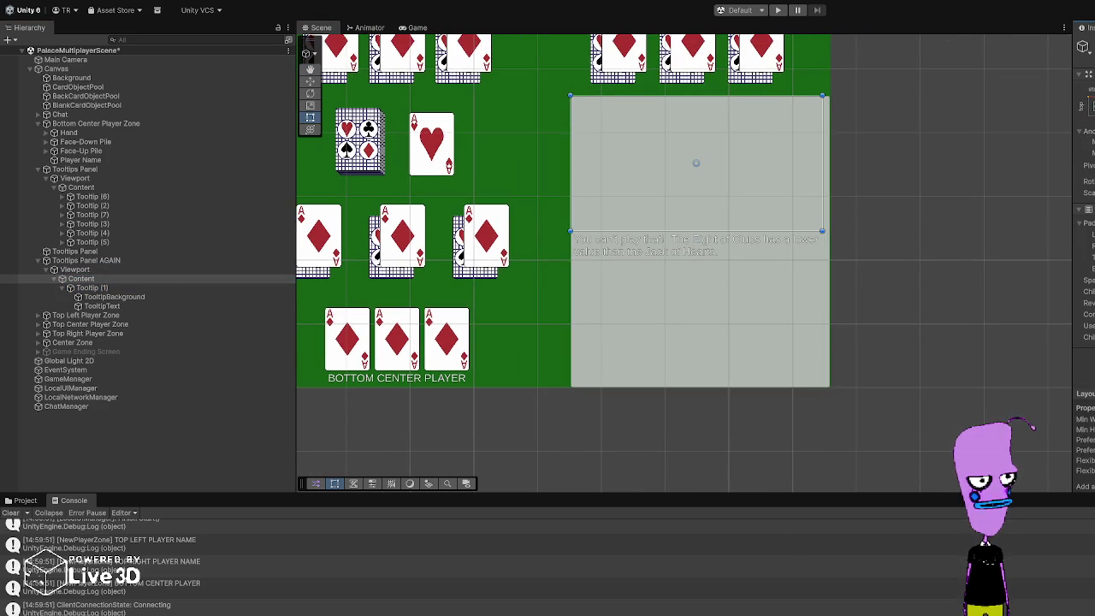
{"action": "left_click", "coordinate": [123, 289]}
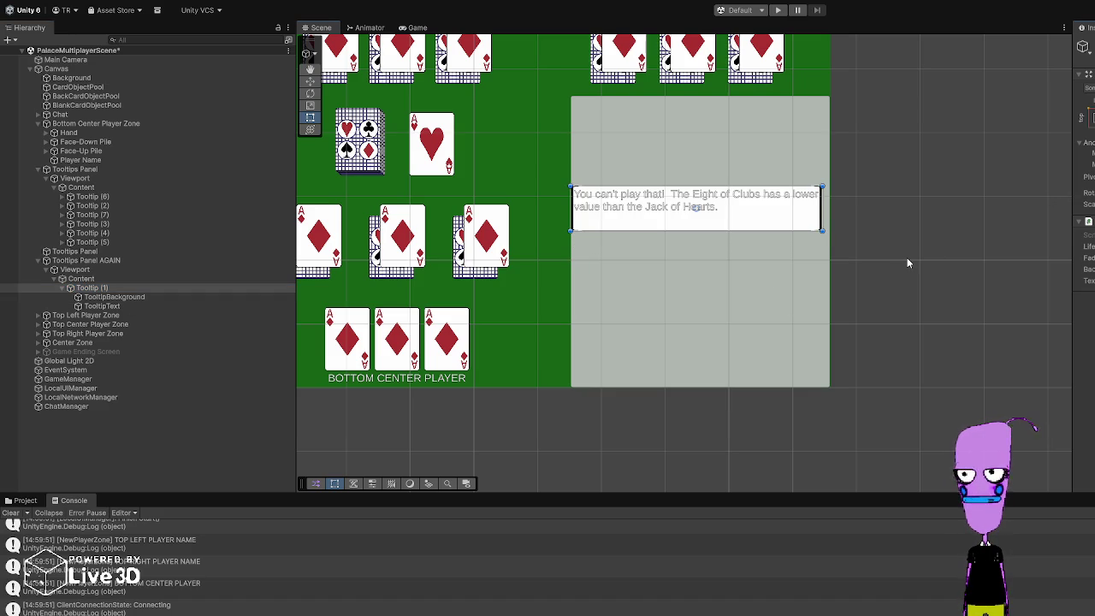
{"action": "left_click", "coordinate": [138, 286]}
{"action": "left_click", "coordinate": [136, 280]}
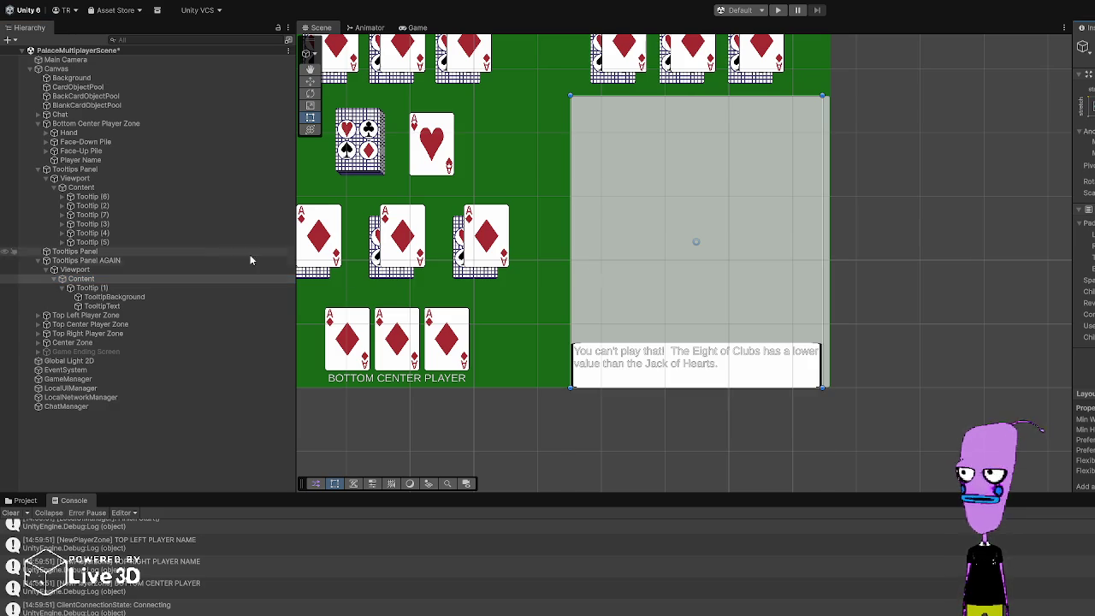
Step: Rename the lone Tooltip (1) under Tooltips Panel AGAIN > Viewport > Content to 'Tooltip'
{"action": "left_click", "coordinate": [82, 261]}
{"action": "left_click", "coordinate": [80, 270]}
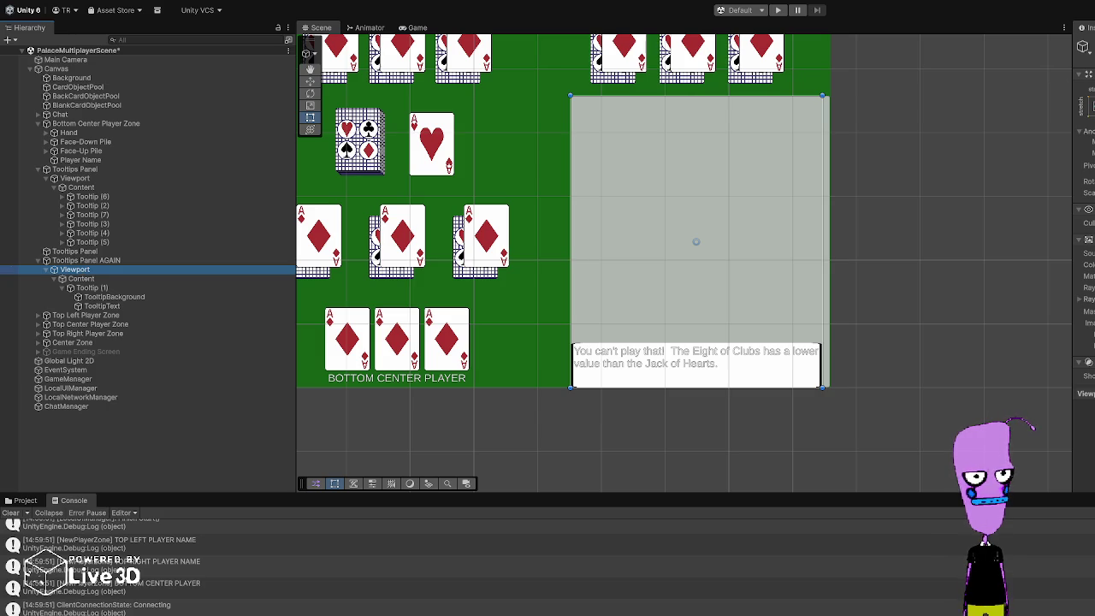
{"action": "left_click", "coordinate": [1007, 177]}
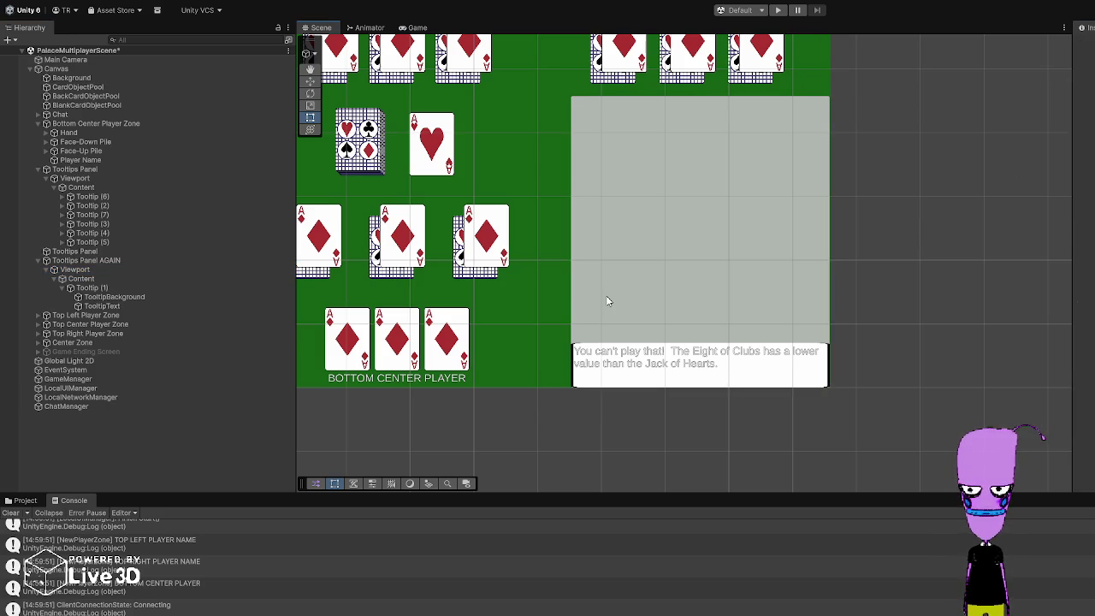
{"action": "left_click", "coordinate": [117, 286]}
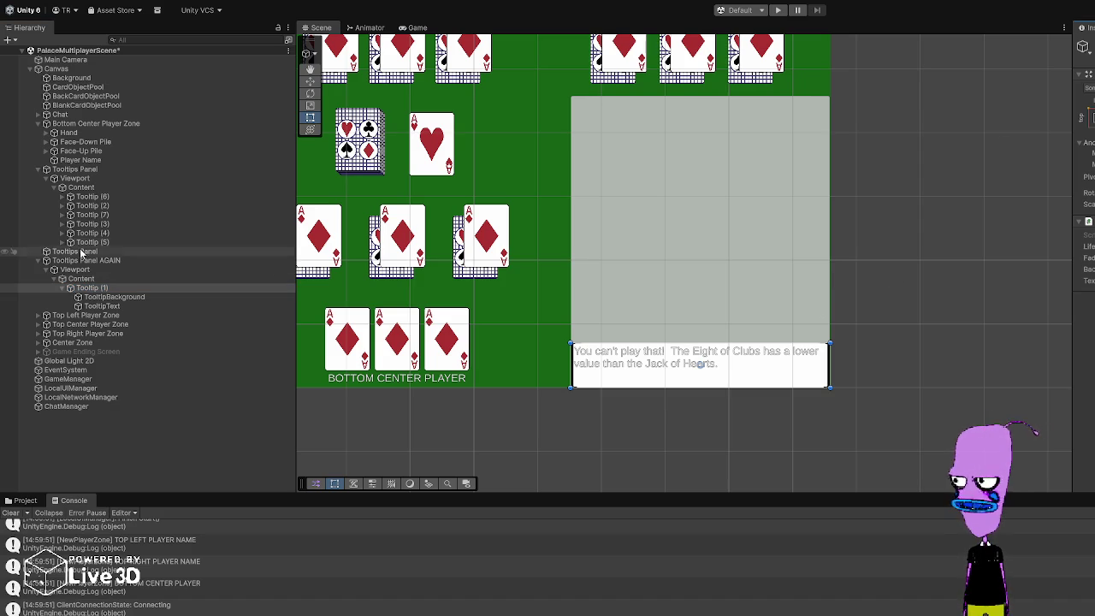
{"action": "left_click", "coordinate": [77, 269]}
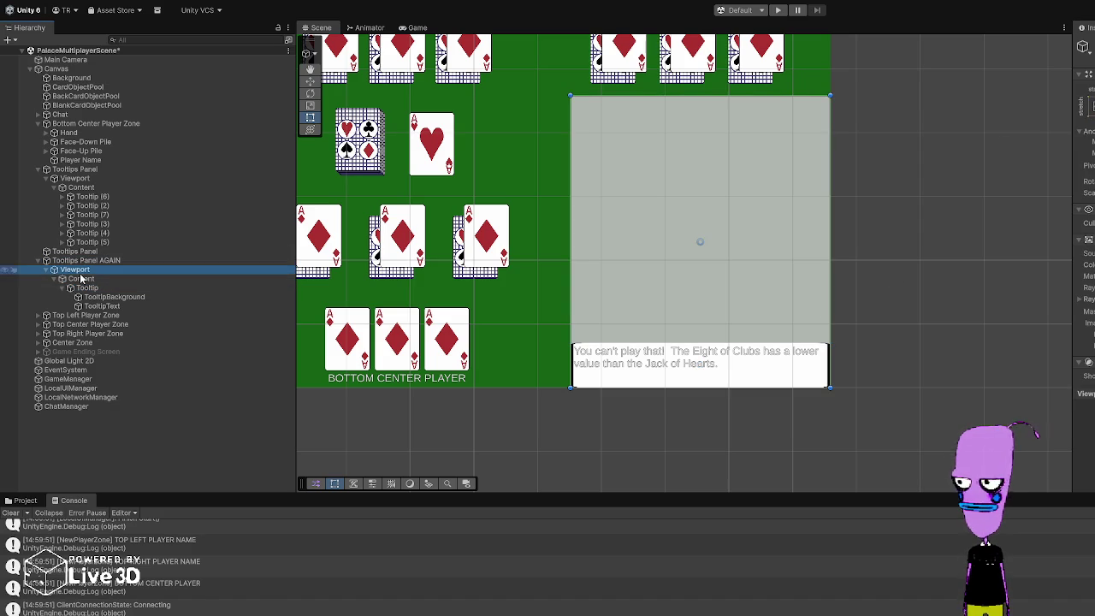
{"action": "left_click", "coordinate": [83, 281]}
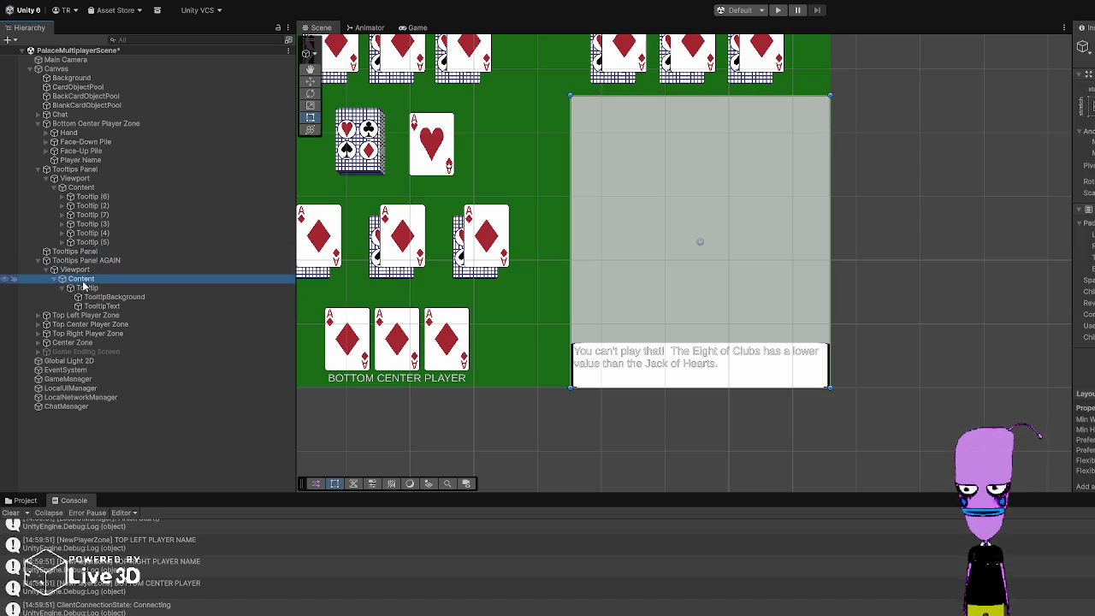
{"action": "left_click", "coordinate": [76, 289]}
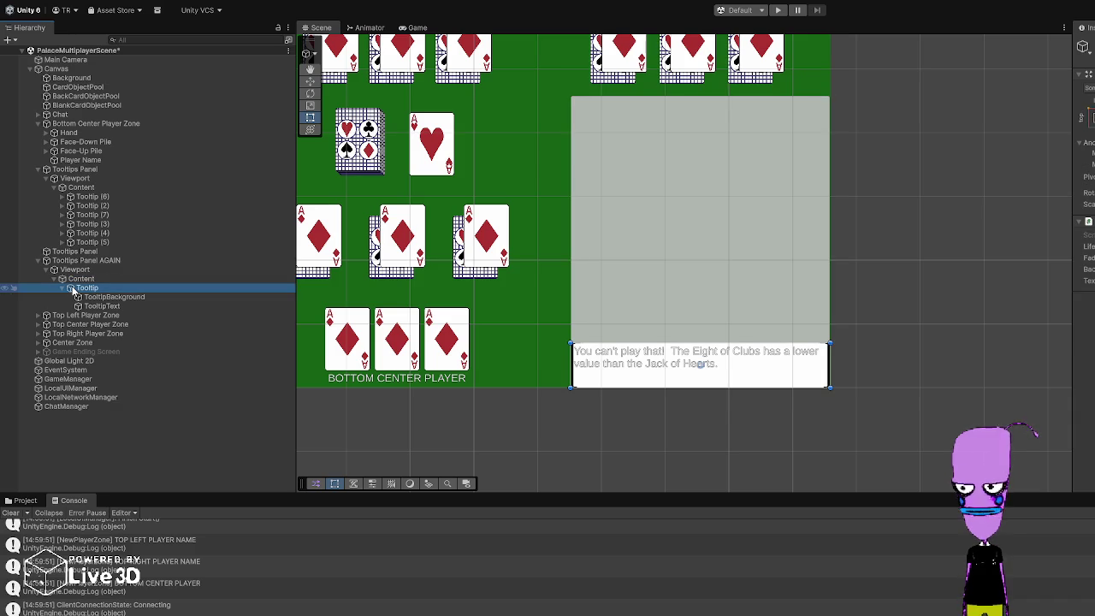
{"action": "left_click", "coordinate": [74, 271]}
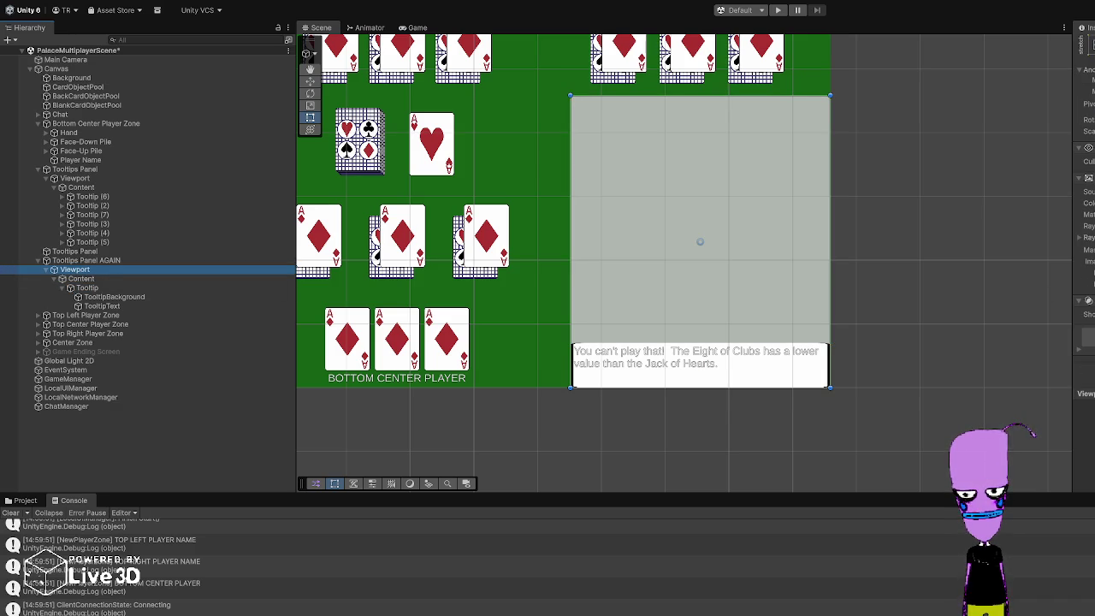
{"action": "left_click", "coordinate": [128, 288]}
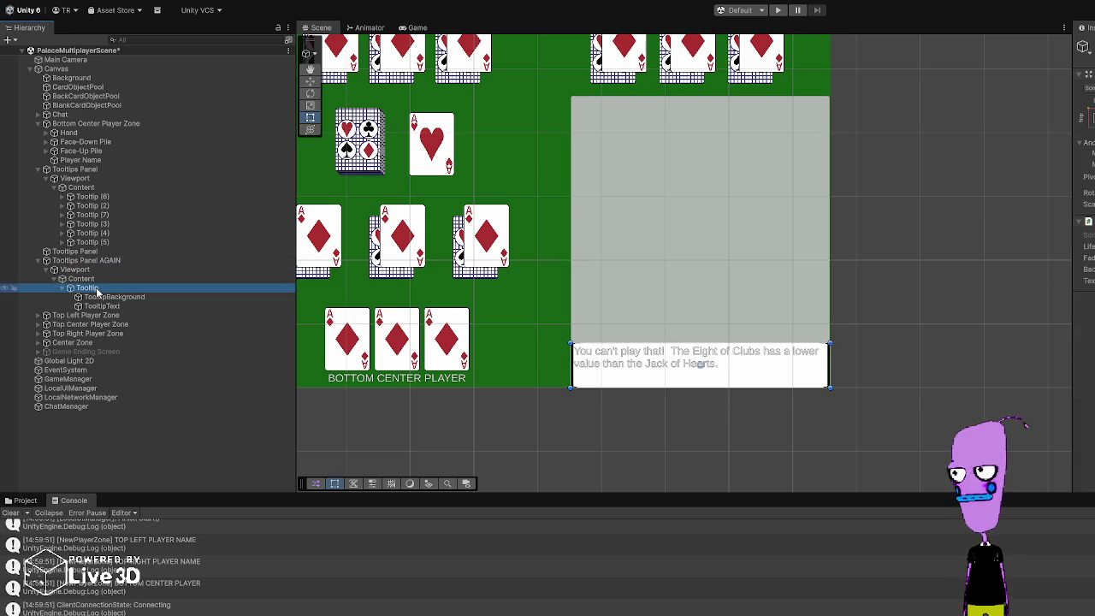
Step: Duplicate the Tooltip repeatedly until Content holds seven copies, through Tooltip (6)
{"action": "key", "text": "ctrl+d"}
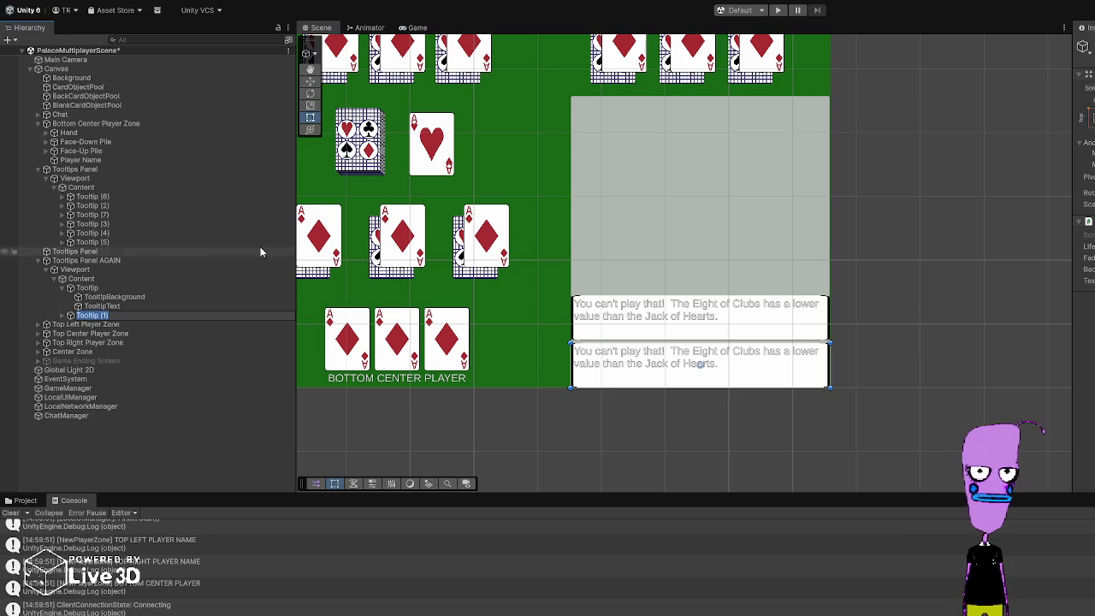
{"action": "left_click", "coordinate": [103, 289]}
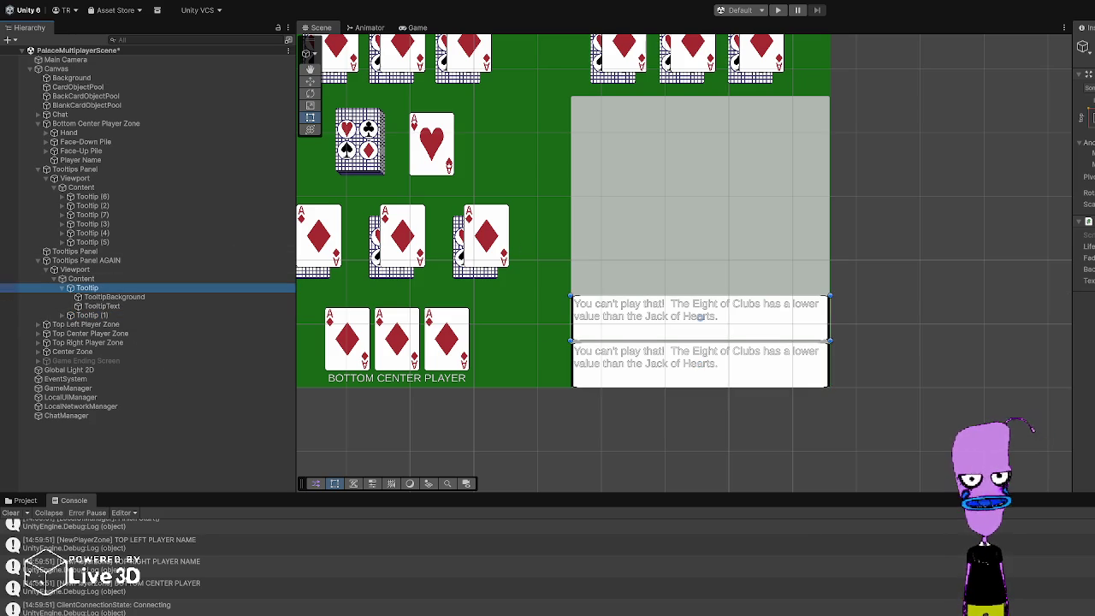
{"action": "left_click", "coordinate": [120, 316]}
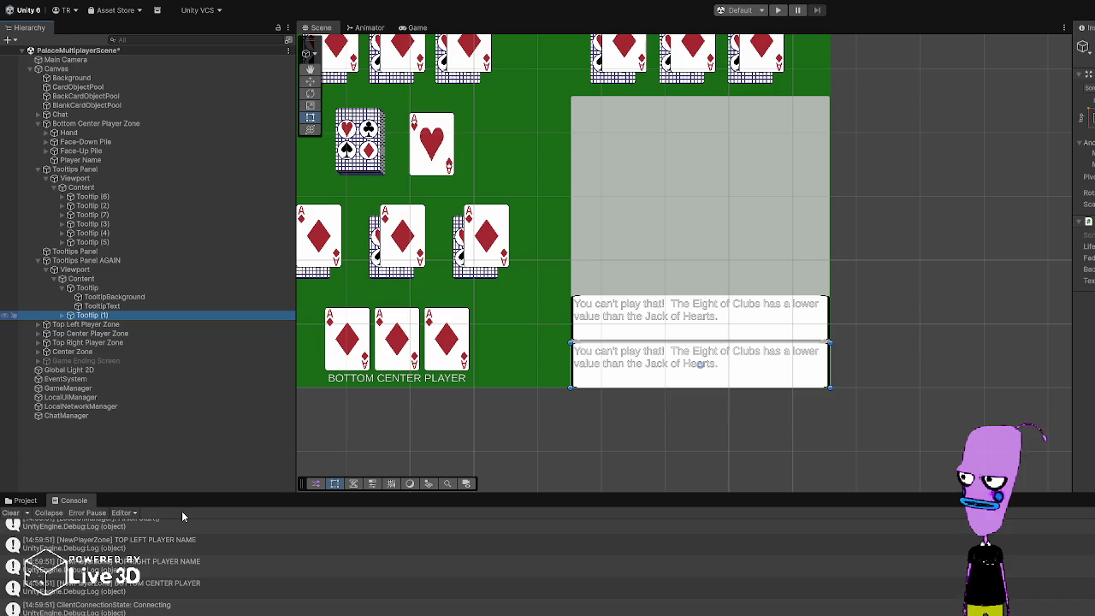
{"action": "key", "text": "ctrl+d"}
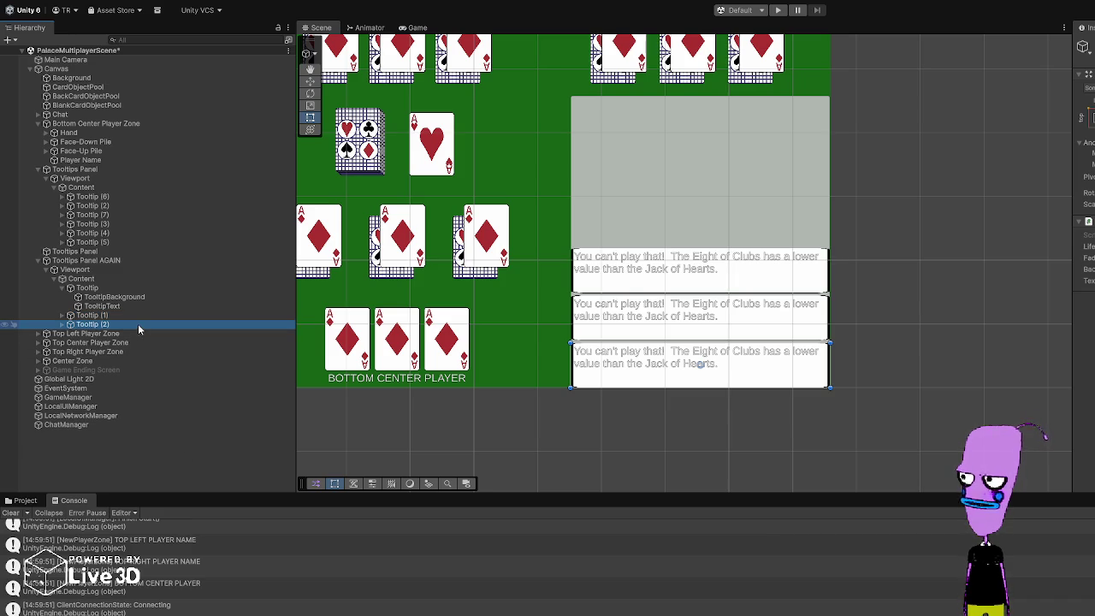
{"action": "key", "text": "ctrl+d"}
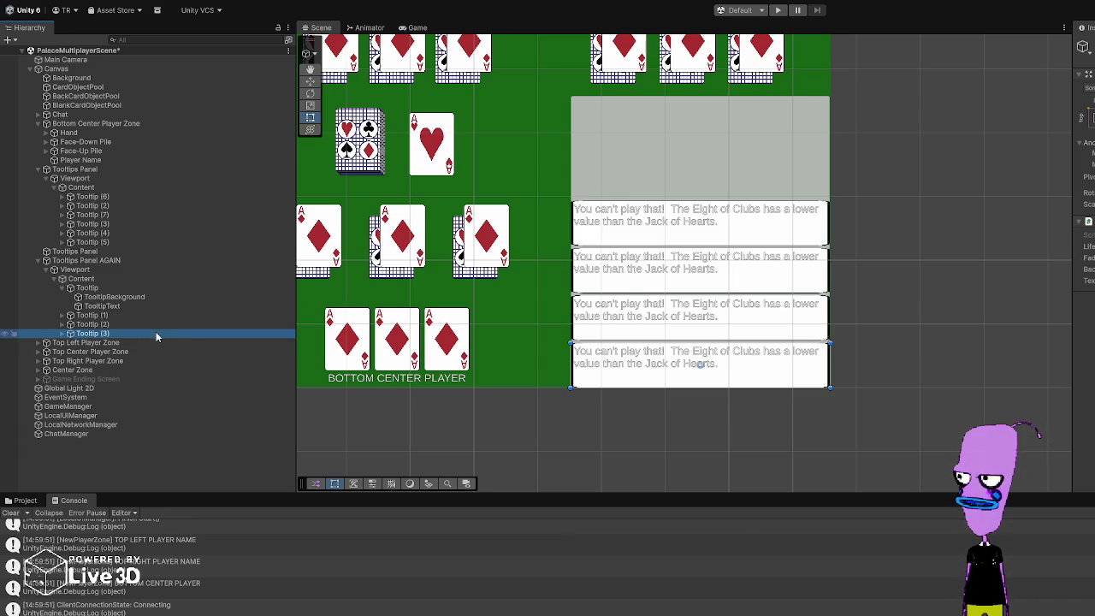
{"action": "key", "text": "ctrl+d"}
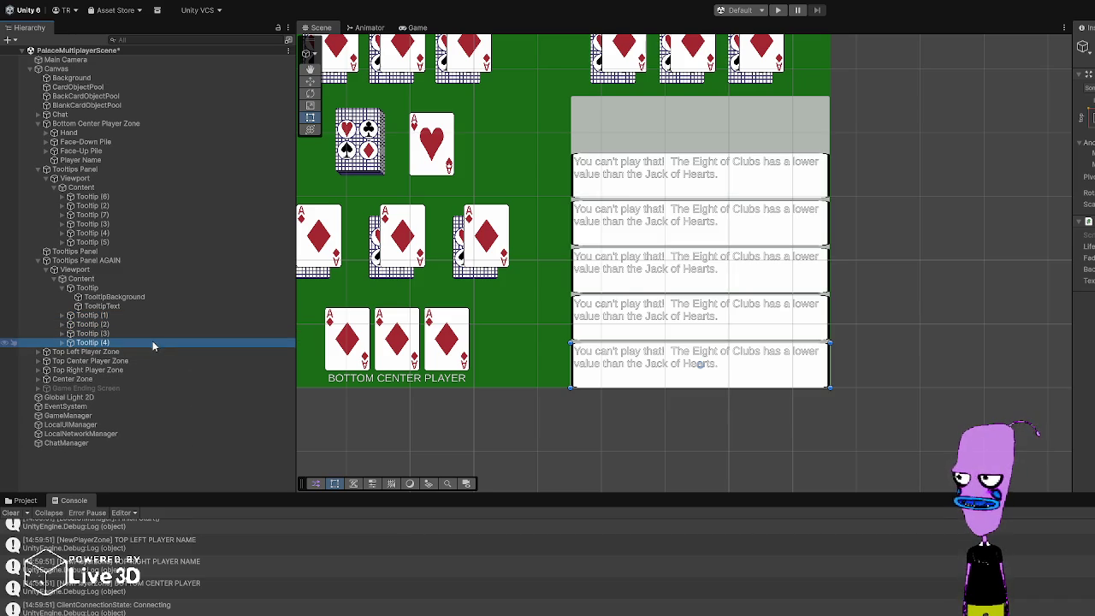
{"action": "key", "text": "ctrl+d"}
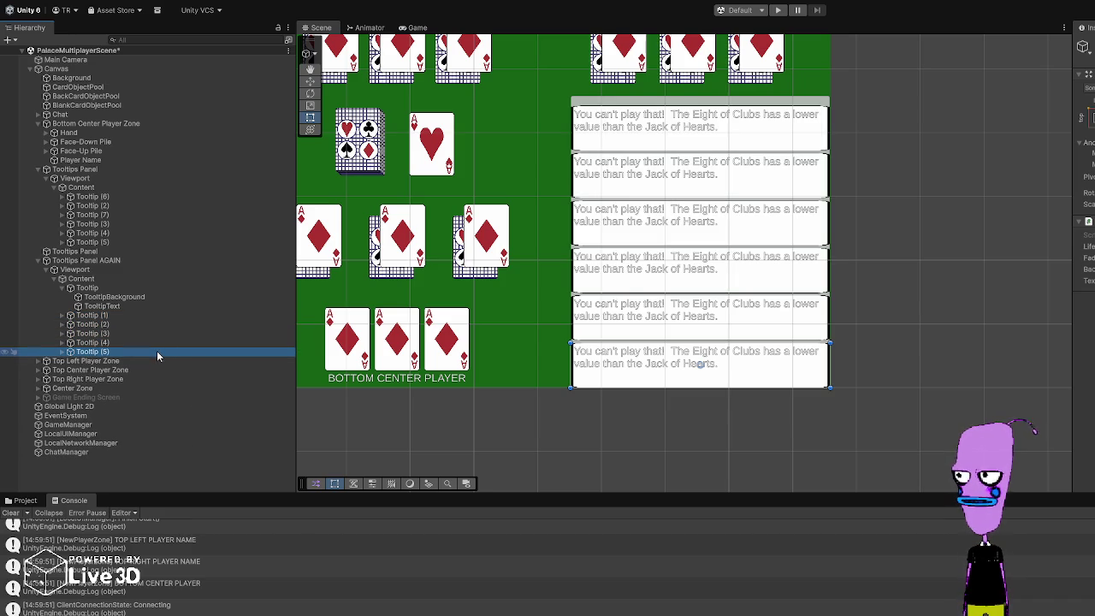
{"action": "key", "text": "ctrl+d"}
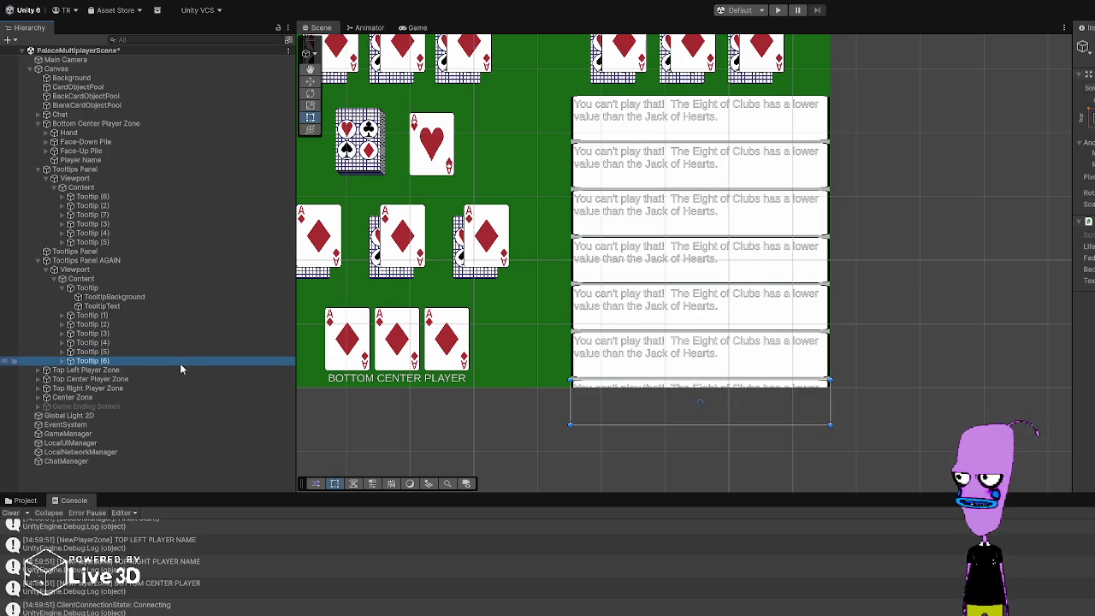
Step: Delete the extra Tooltip (6), re-duplicate Tooltip (5), then delete that seventh copy again
{"action": "left_click", "coordinate": [113, 289]}
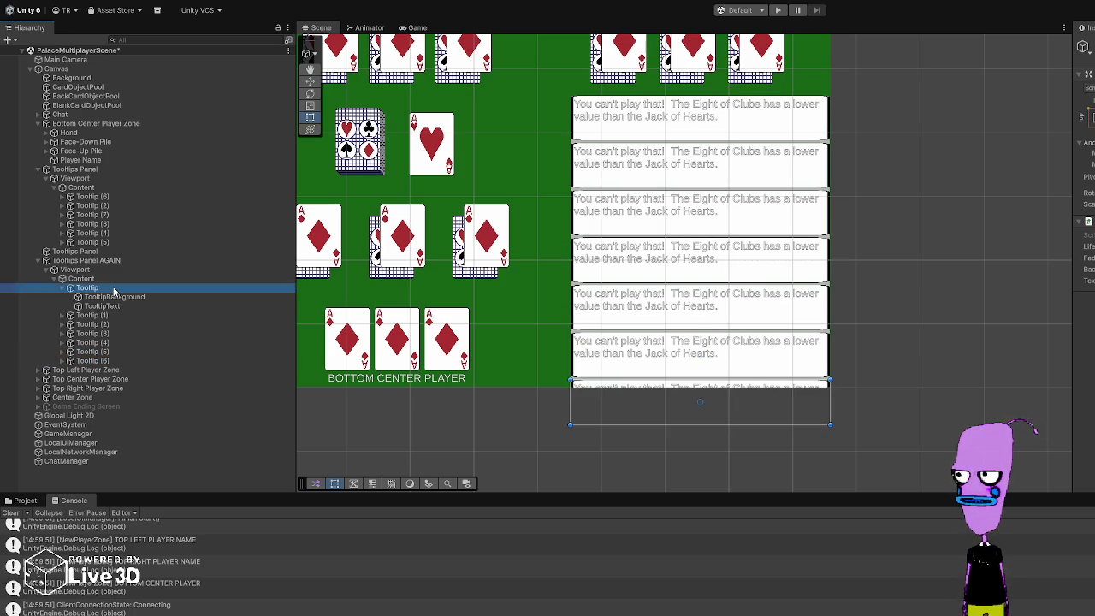
{"action": "left_click", "coordinate": [111, 279]}
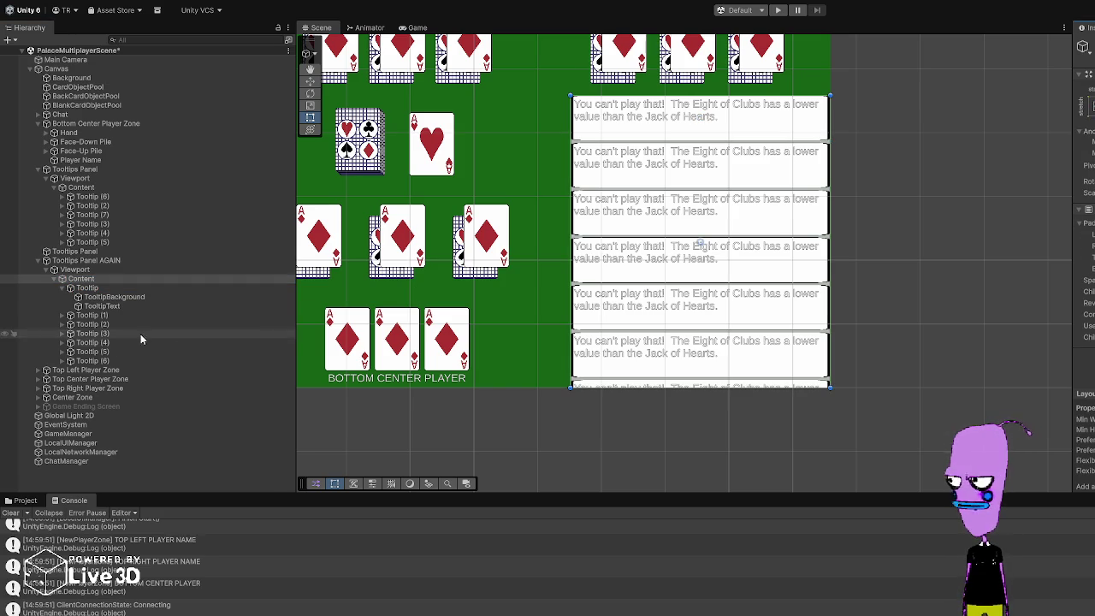
{"action": "left_click", "coordinate": [114, 361]}
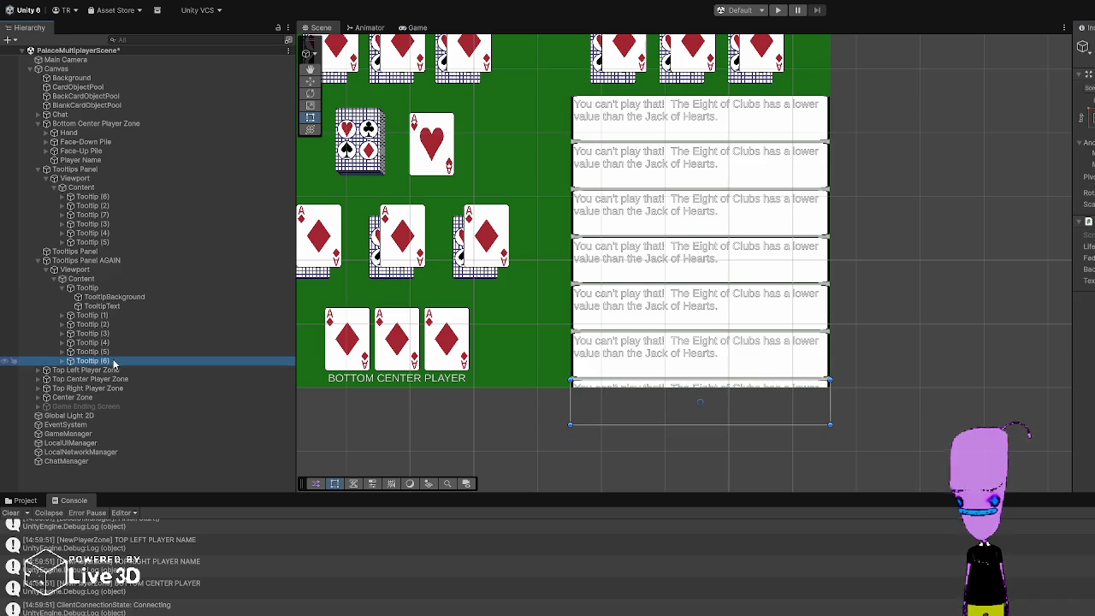
{"action": "key", "text": "Delete"}
{"action": "left_click", "coordinate": [112, 351]}
{"action": "key", "text": "Up"}
{"action": "left_click", "coordinate": [116, 352]}
{"action": "key", "text": "ctrl+d"}
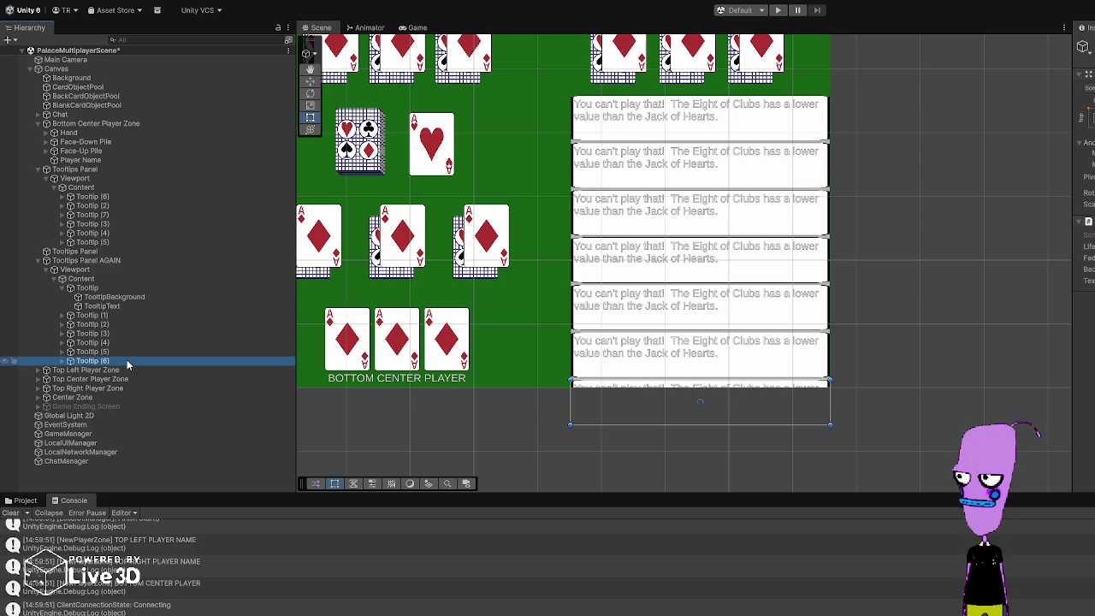
{"action": "key", "text": "Delete"}
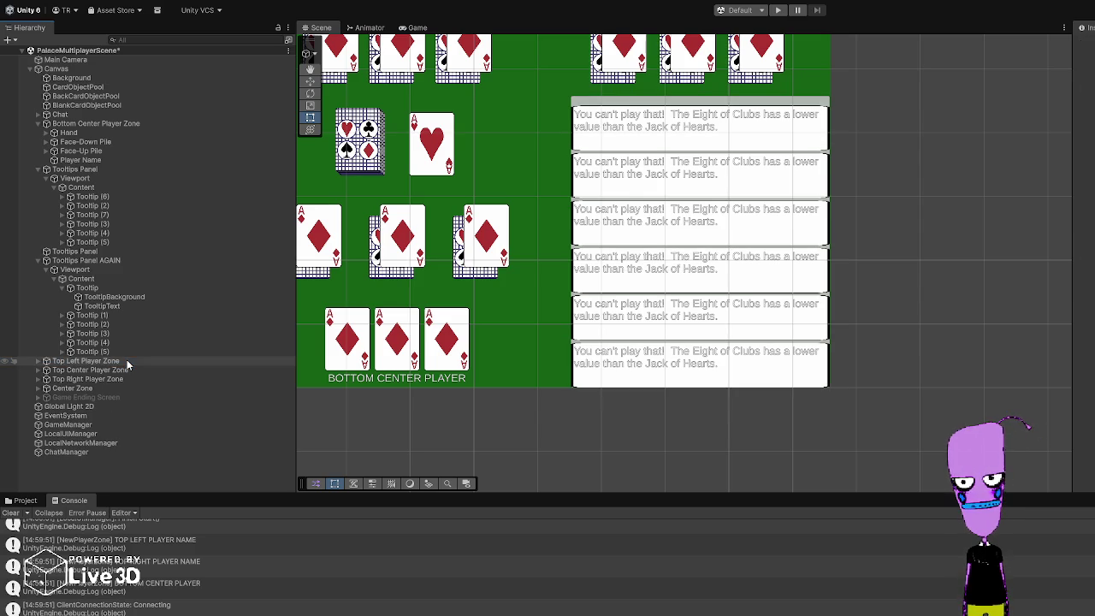
Step: Duplicate Tooltip (5) to add a seventh tooltip under Content
{"action": "left_click", "coordinate": [116, 288]}
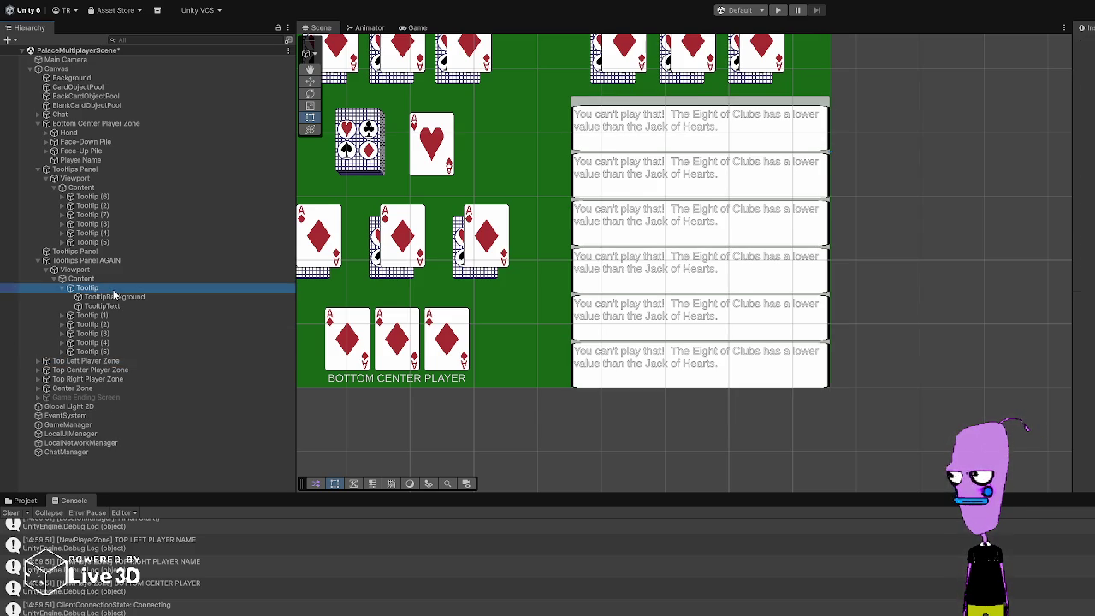
{"action": "left_click", "coordinate": [117, 279]}
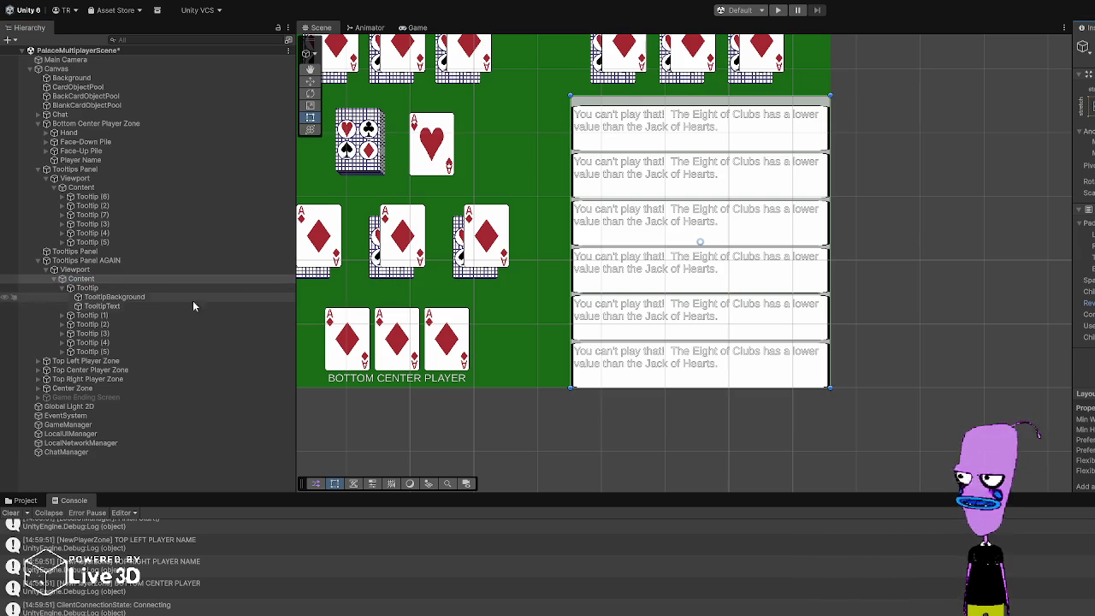
{"action": "left_click", "coordinate": [106, 351]}
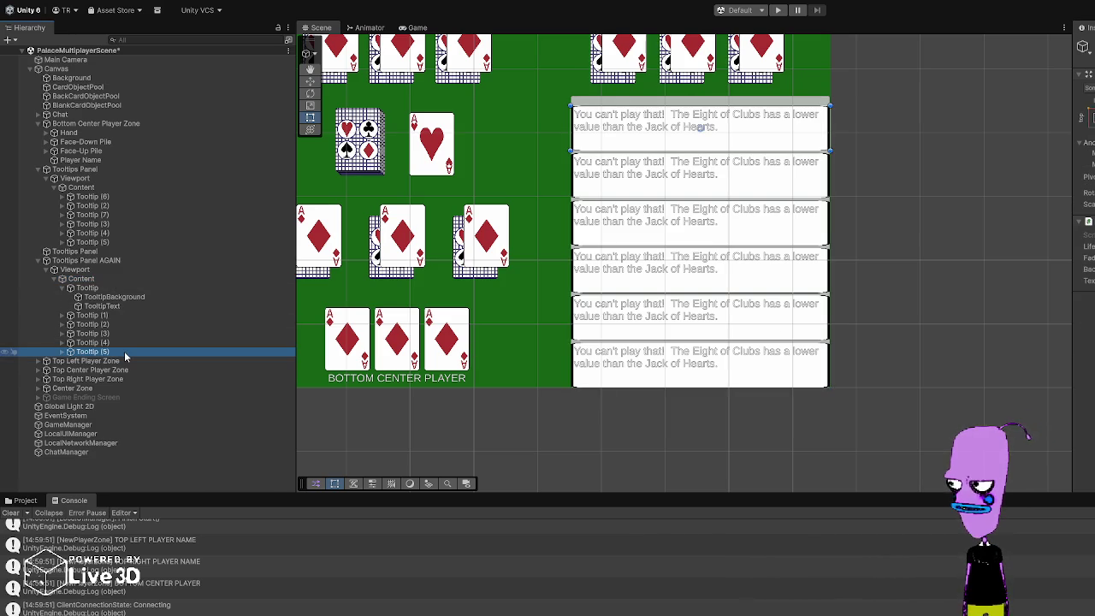
{"action": "key", "text": "ctrl+d"}
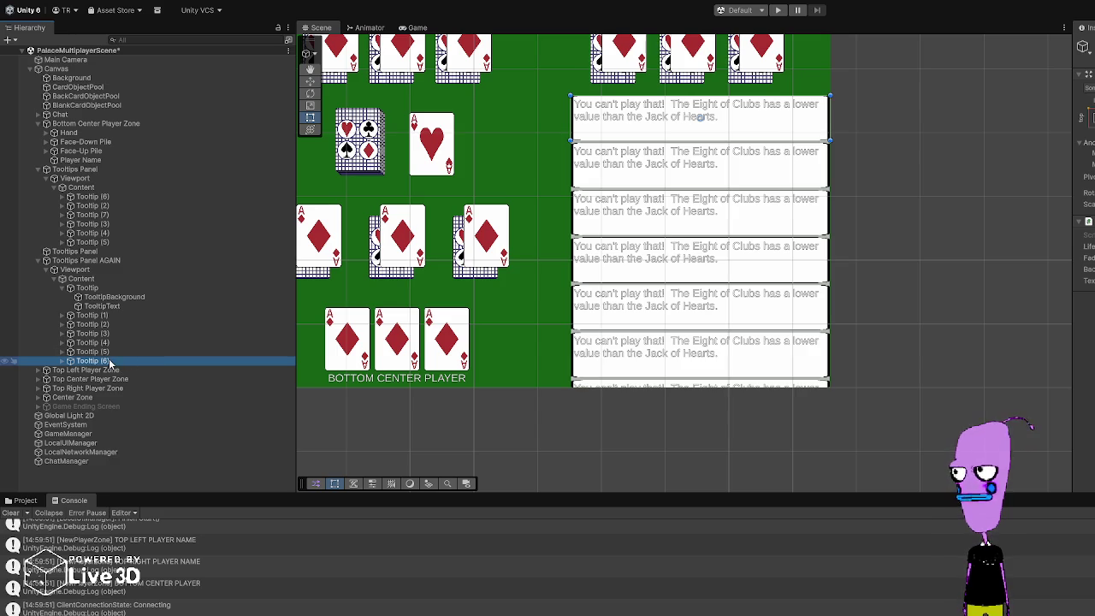
Step: Delete the two extra tooltip copies at the bottom of the Content list
{"action": "left_click", "coordinate": [99, 289]}
{"action": "left_click", "coordinate": [116, 279]}
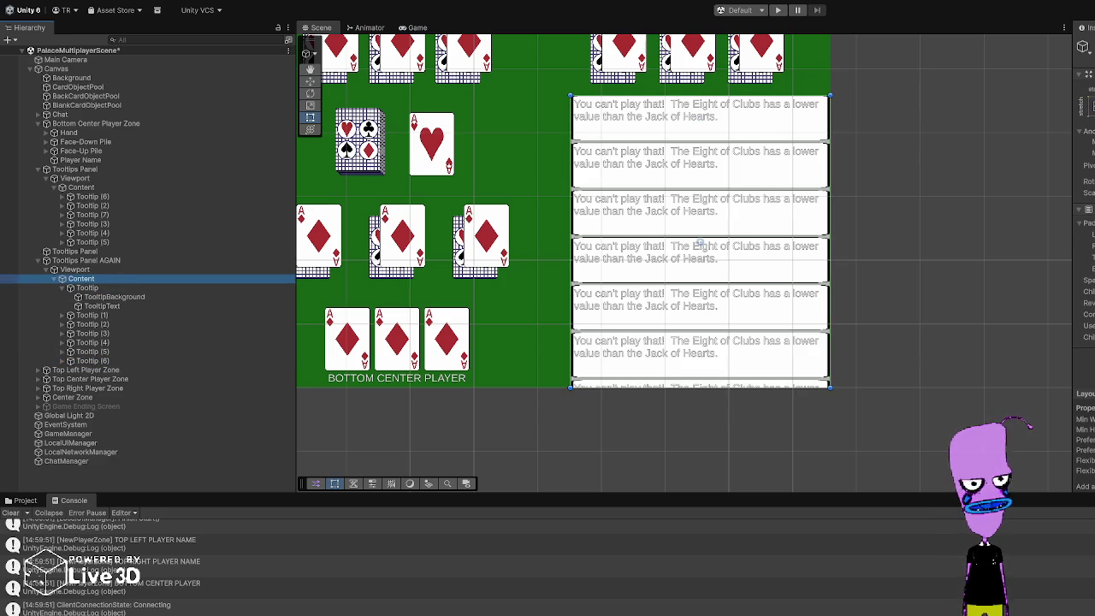
{"action": "left_click", "coordinate": [101, 289]}
{"action": "left_click", "coordinate": [101, 360]}
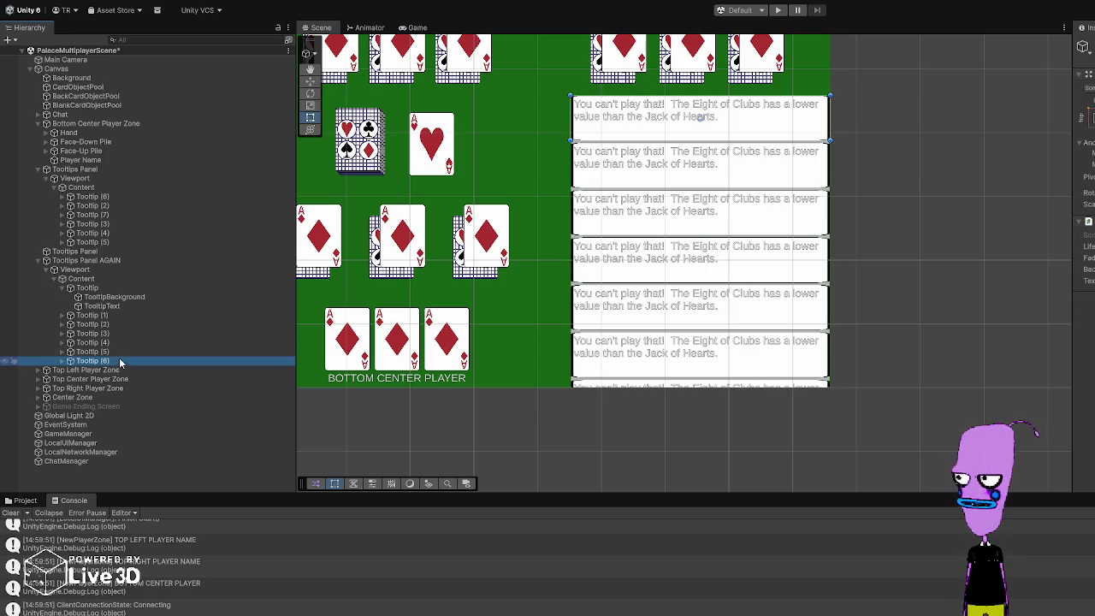
{"action": "key", "text": "Delete"}
{"action": "left_click", "coordinate": [111, 352]}
{"action": "key", "text": "Delete"}
{"action": "left_click", "coordinate": [110, 342]}
{"action": "left_click", "coordinate": [108, 287]}
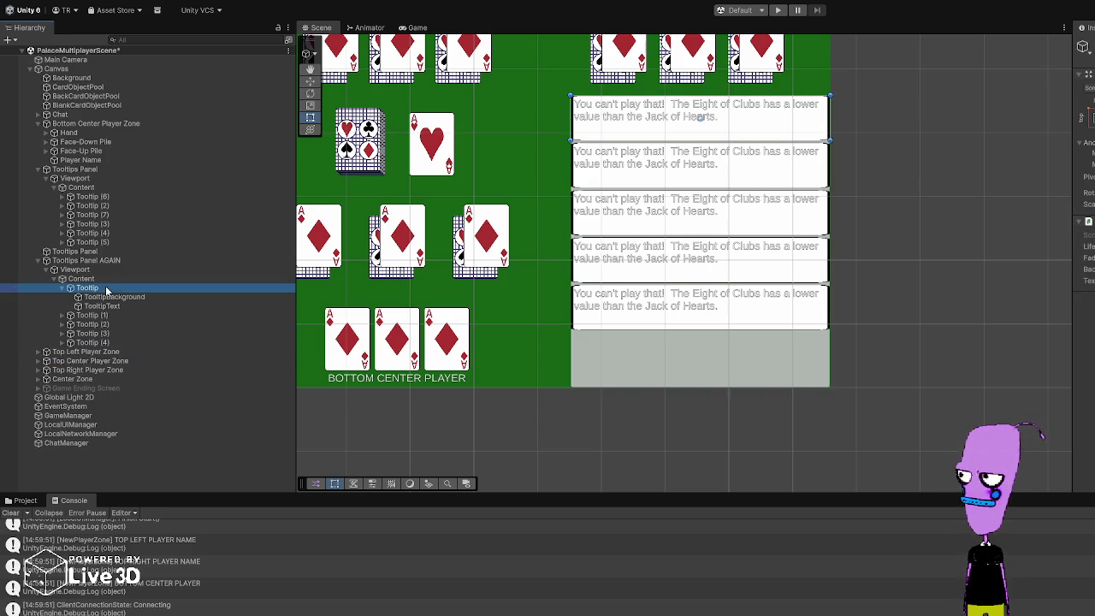
Step: Duplicate the original Tooltip and Tooltip (4) to add more copies, deleting one extra
{"action": "key", "text": "ctrl+d"}
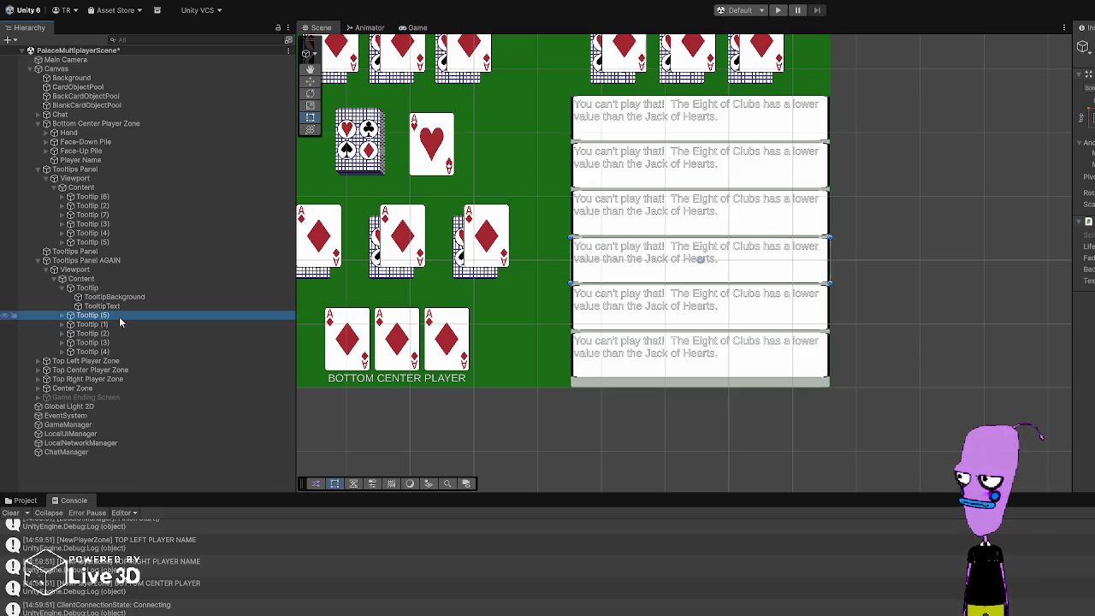
{"action": "left_click", "coordinate": [118, 325]}
{"action": "left_click", "coordinate": [121, 331]}
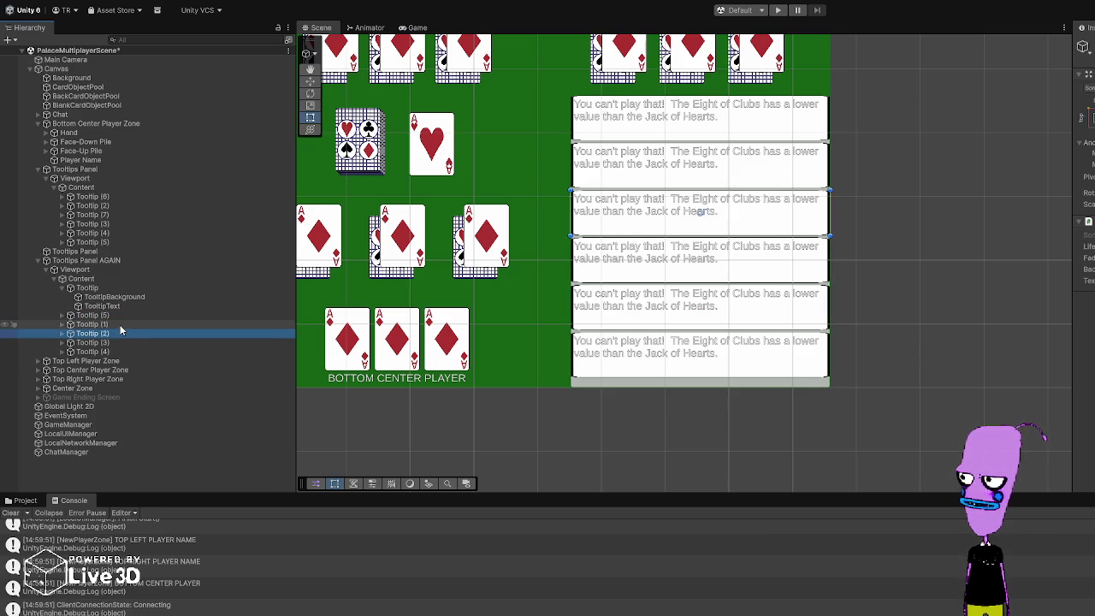
{"action": "left_click", "coordinate": [121, 290]}
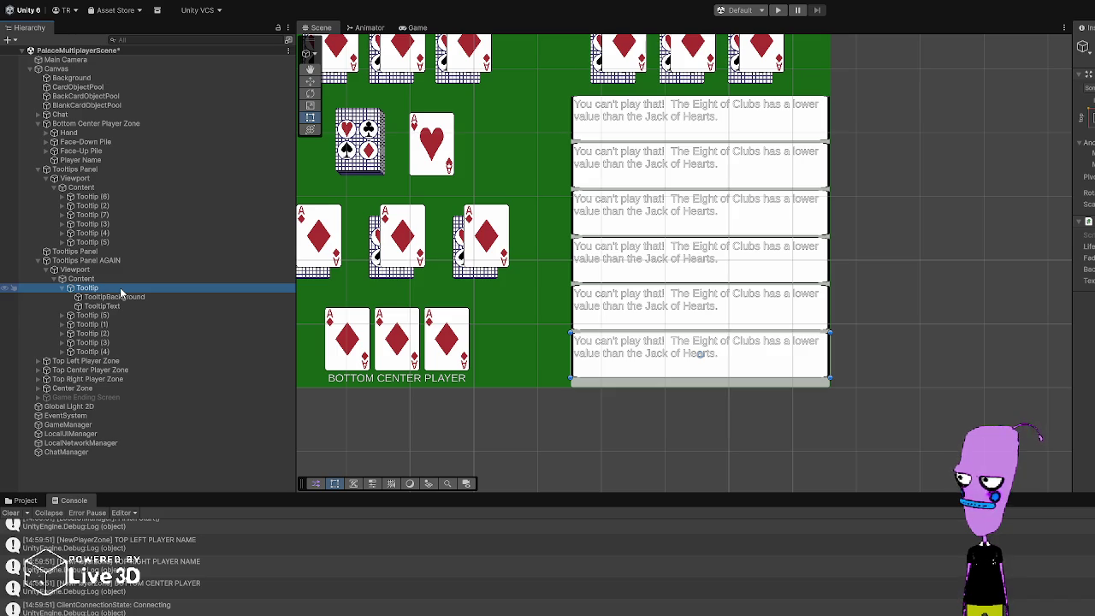
{"action": "left_click", "coordinate": [117, 352]}
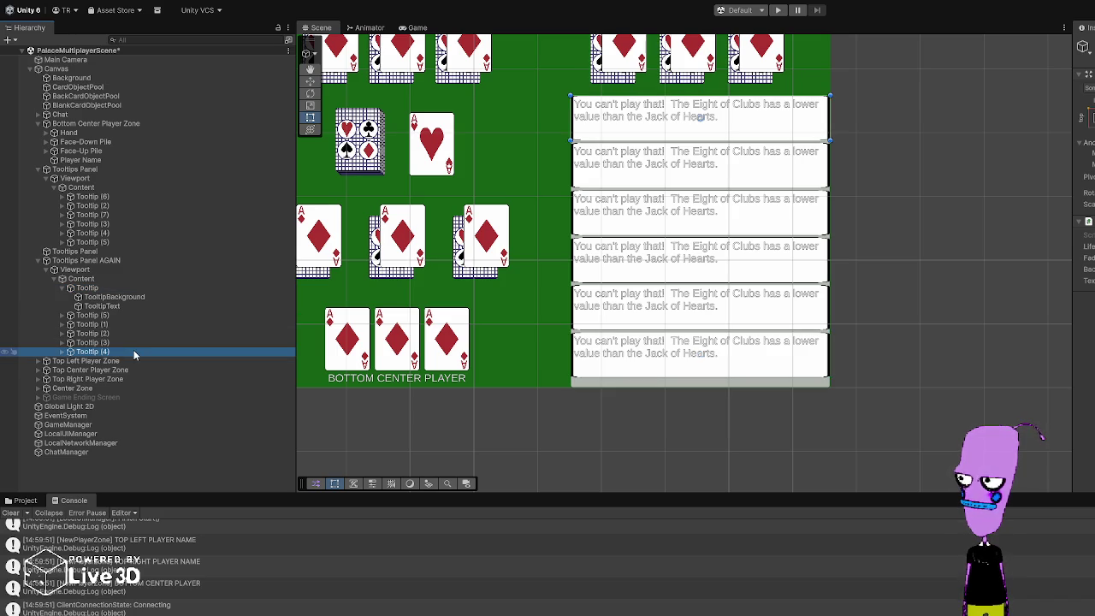
{"action": "key", "text": "ctrl+d"}
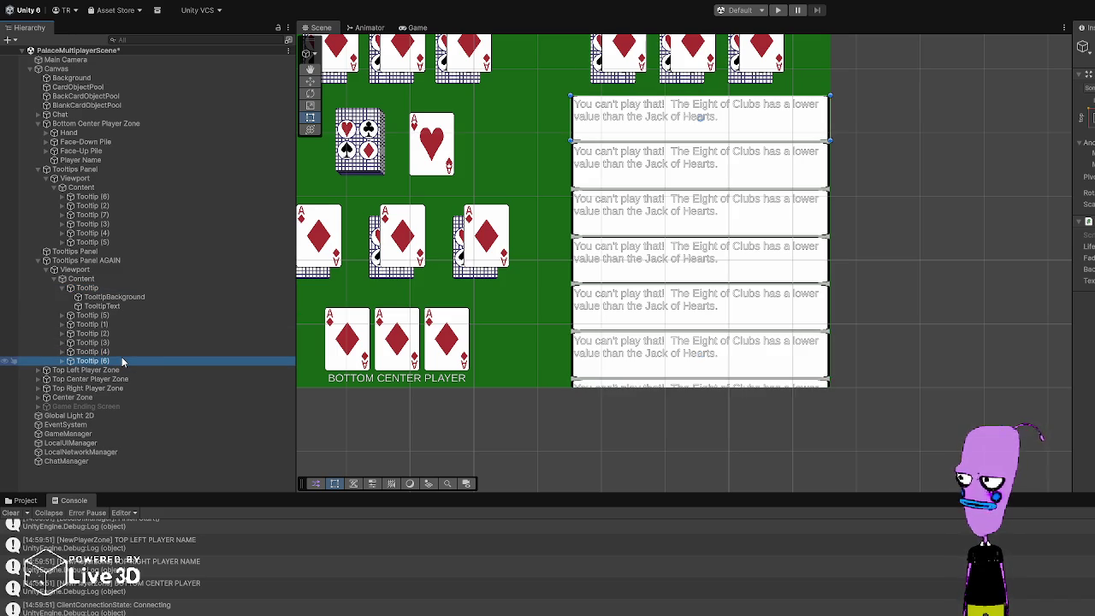
{"action": "key", "text": "ctrl+d"}
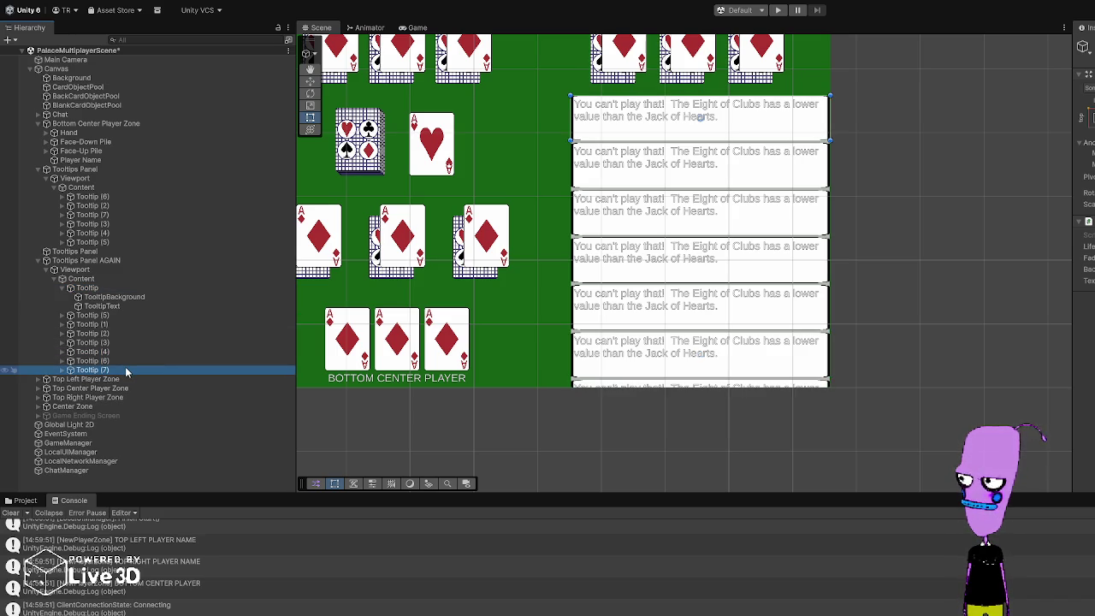
{"action": "key", "text": "Delete"}
Step: Delete Tooltip (7), (6), (3), (2), (1) and (4) one after another
{"action": "left_click", "coordinate": [125, 359]}
{"action": "key", "text": "Delete"}
{"action": "left_click", "coordinate": [128, 342]}
{"action": "key", "text": "Delete"}
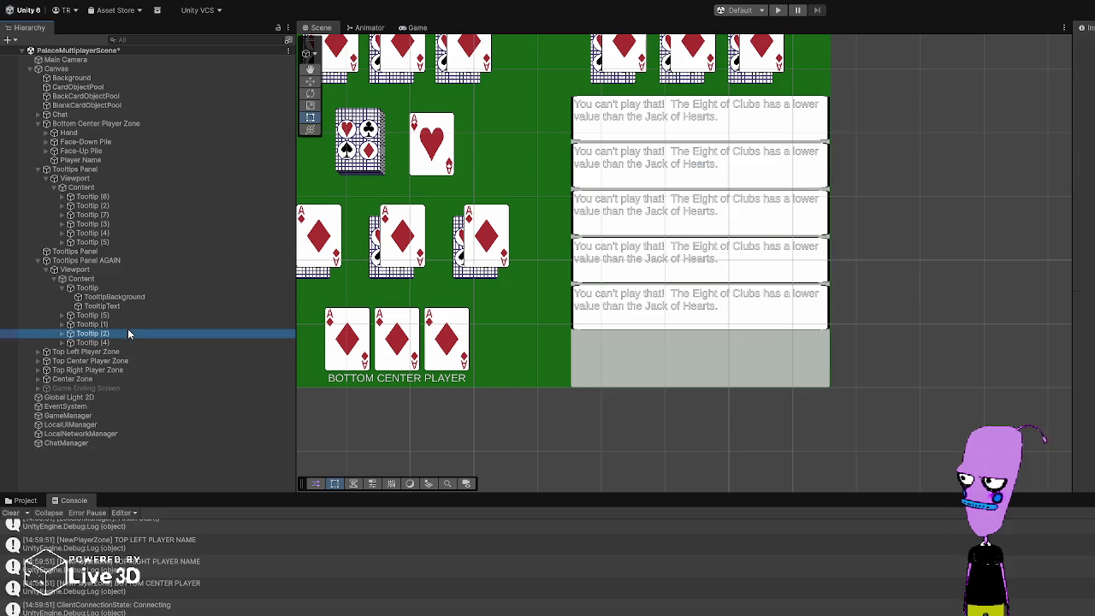
{"action": "left_click", "coordinate": [128, 331]}
{"action": "key", "text": "Delete"}
{"action": "left_click", "coordinate": [127, 325]}
{"action": "key", "text": "Delete"}
{"action": "left_click", "coordinate": [127, 324]}
{"action": "key", "text": "Delete"}
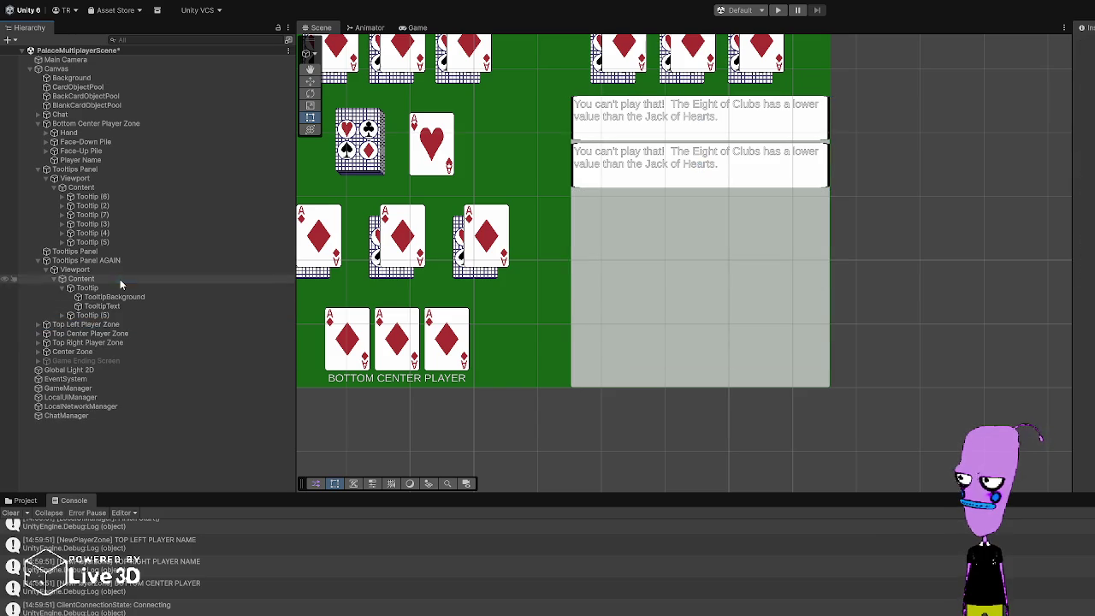
Step: Inspect the Content, Tooltip, Tooltip (5) and Viewport settings of the trimmed panel
{"action": "left_click", "coordinate": [120, 279]}
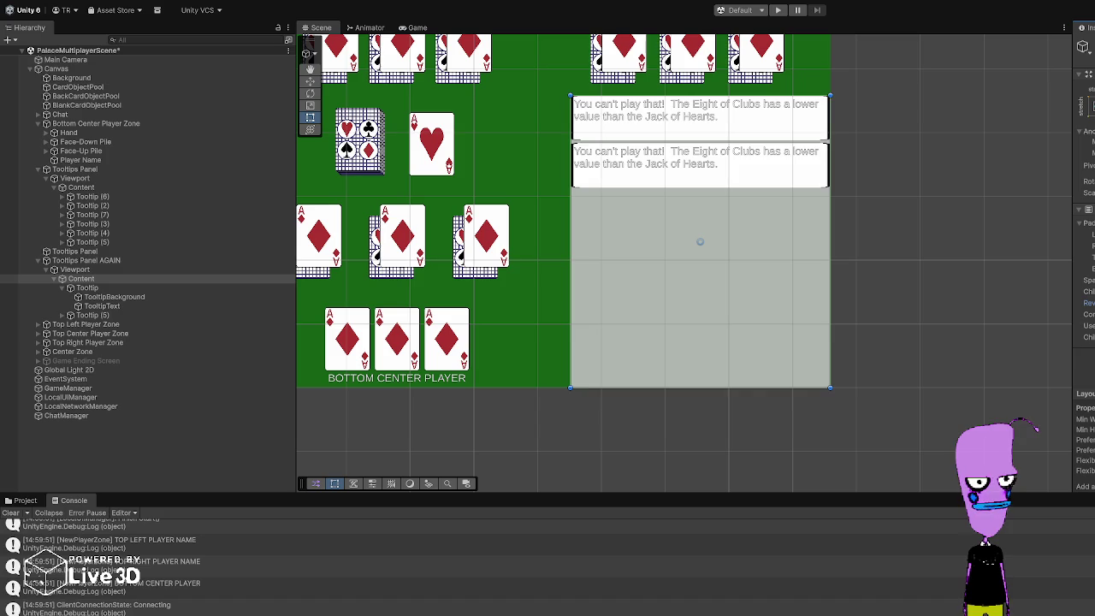
{"action": "left_click", "coordinate": [93, 288]}
{"action": "left_click", "coordinate": [97, 280]}
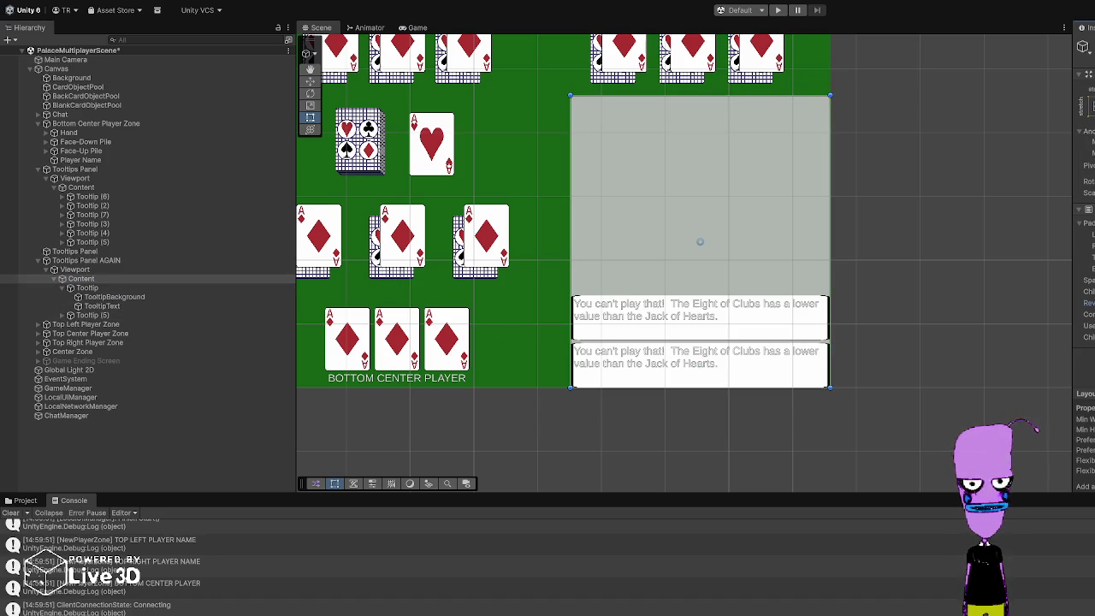
{"action": "left_click", "coordinate": [90, 280]}
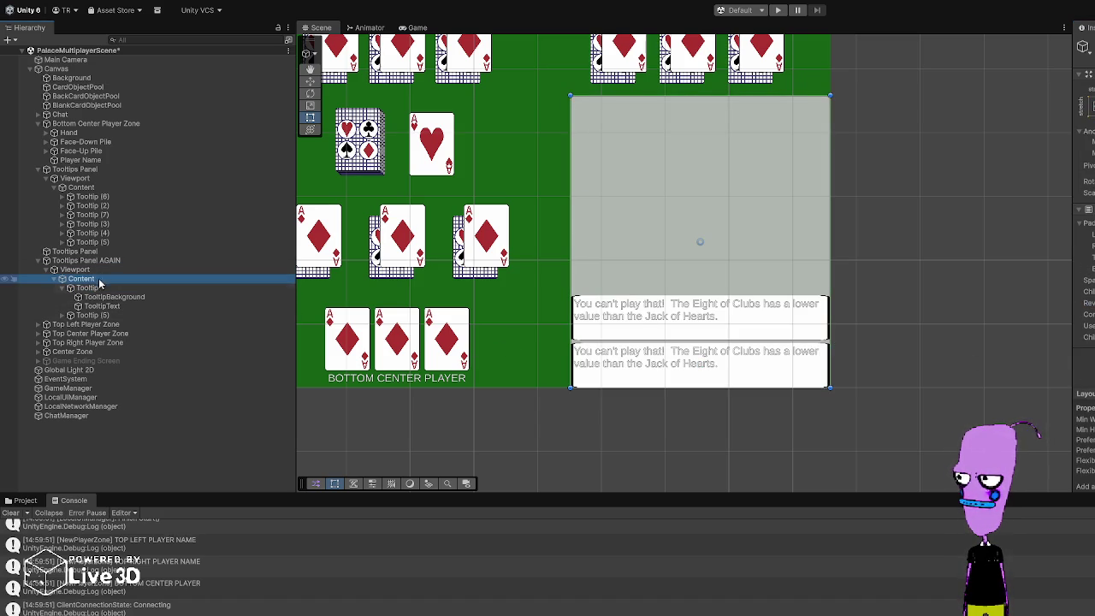
{"action": "left_click", "coordinate": [89, 315]}
{"action": "left_click", "coordinate": [94, 281]}
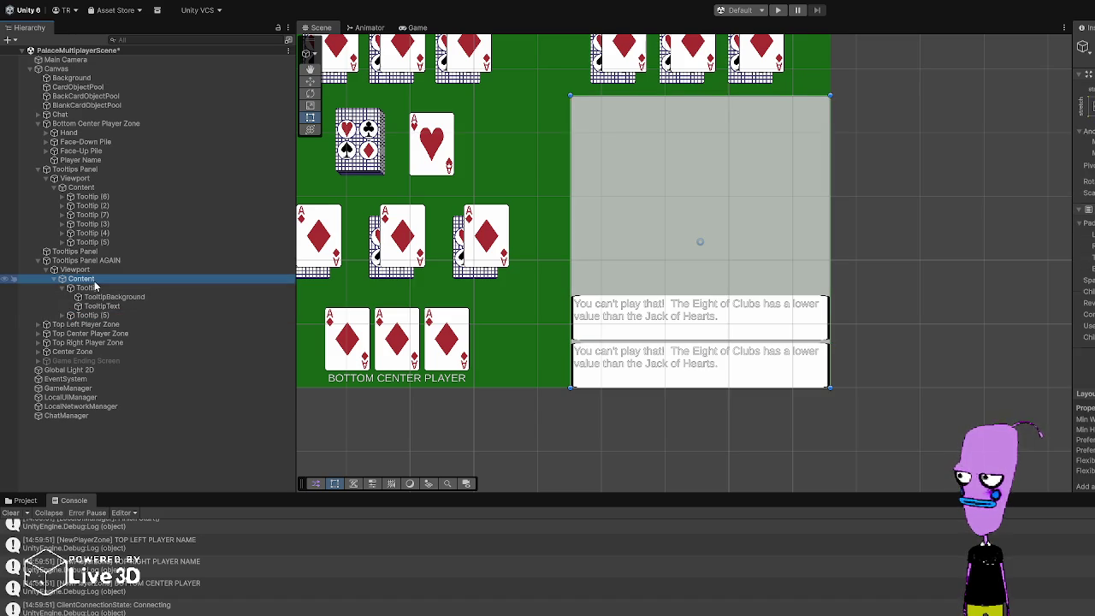
{"action": "left_click", "coordinate": [95, 289]}
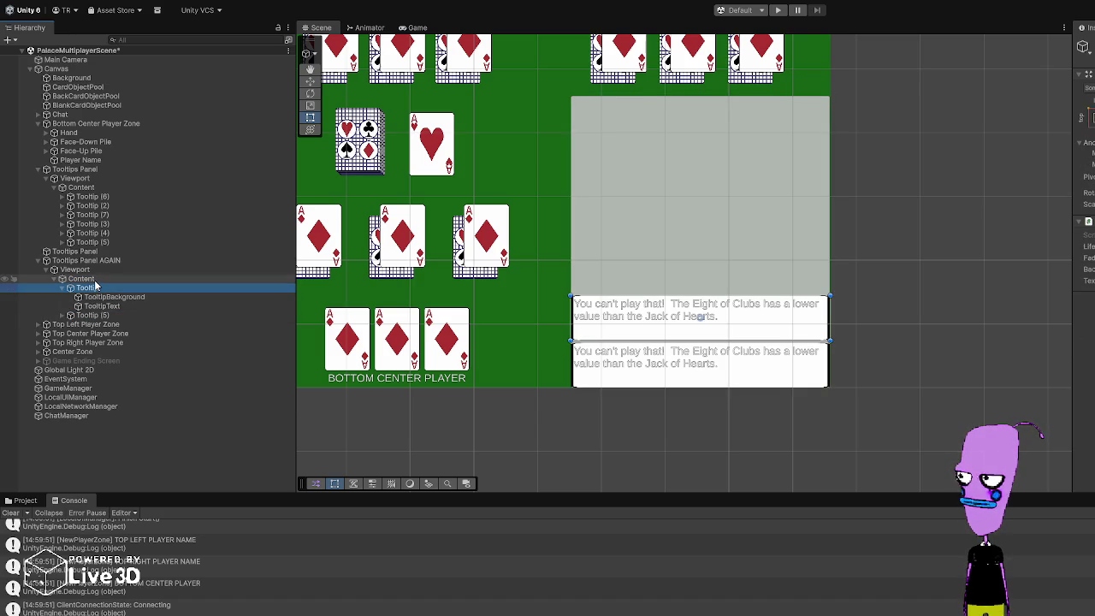
{"action": "left_click", "coordinate": [86, 280]}
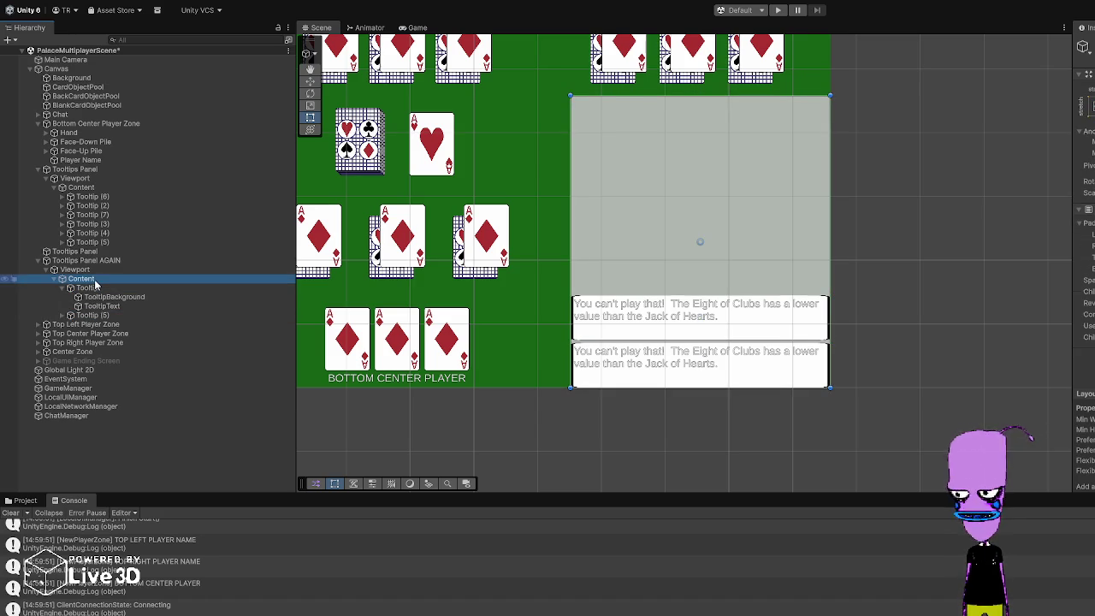
{"action": "left_click", "coordinate": [126, 288]}
{"action": "left_click", "coordinate": [118, 276]}
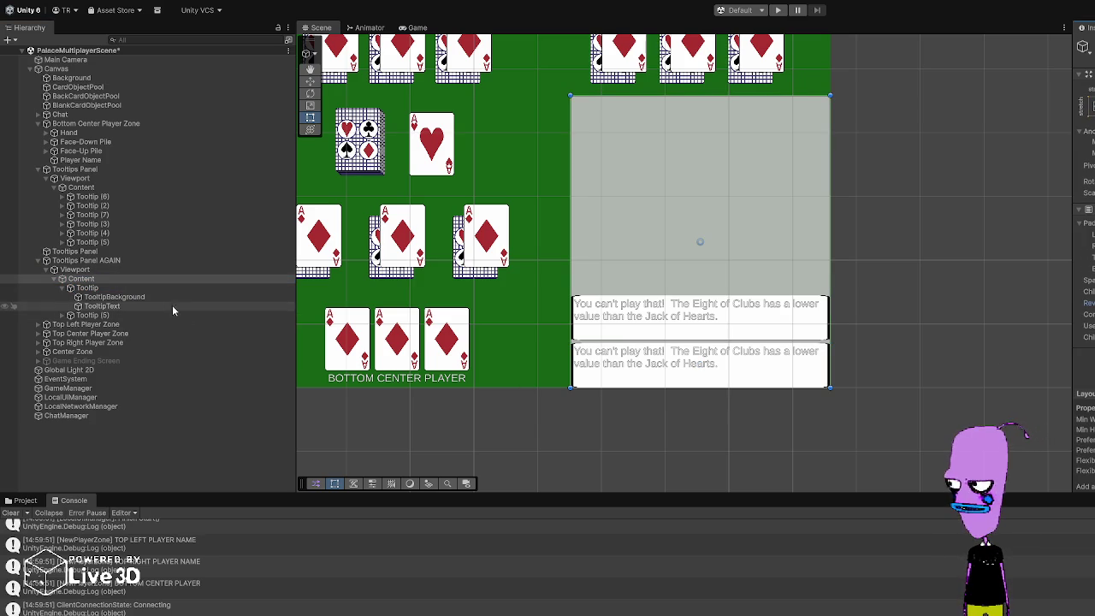
{"action": "left_click", "coordinate": [135, 289]}
{"action": "left_click", "coordinate": [122, 315]}
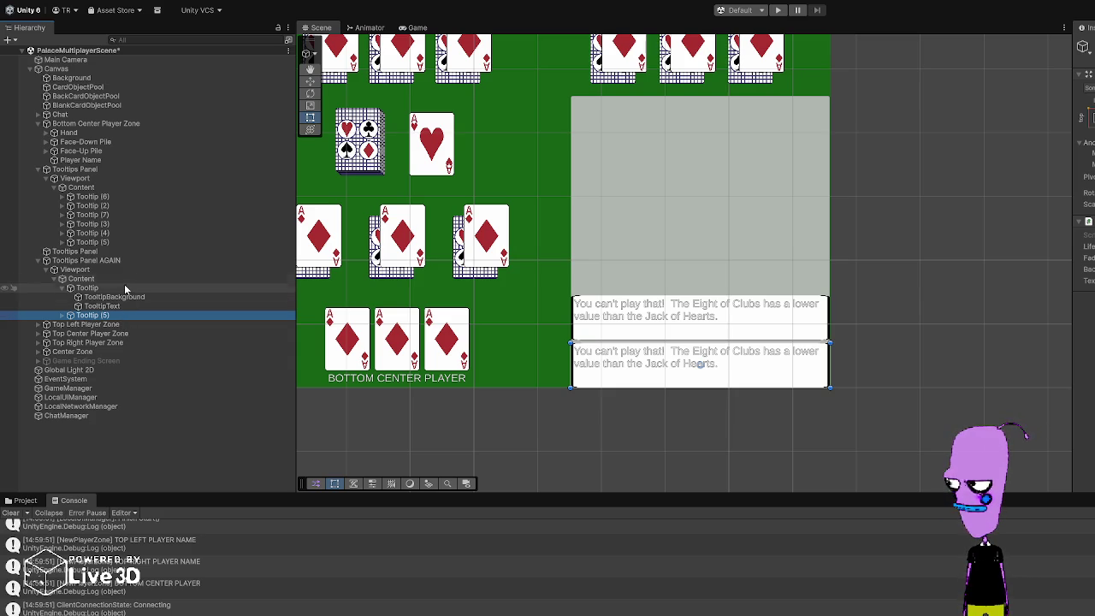
{"action": "left_click", "coordinate": [124, 278]}
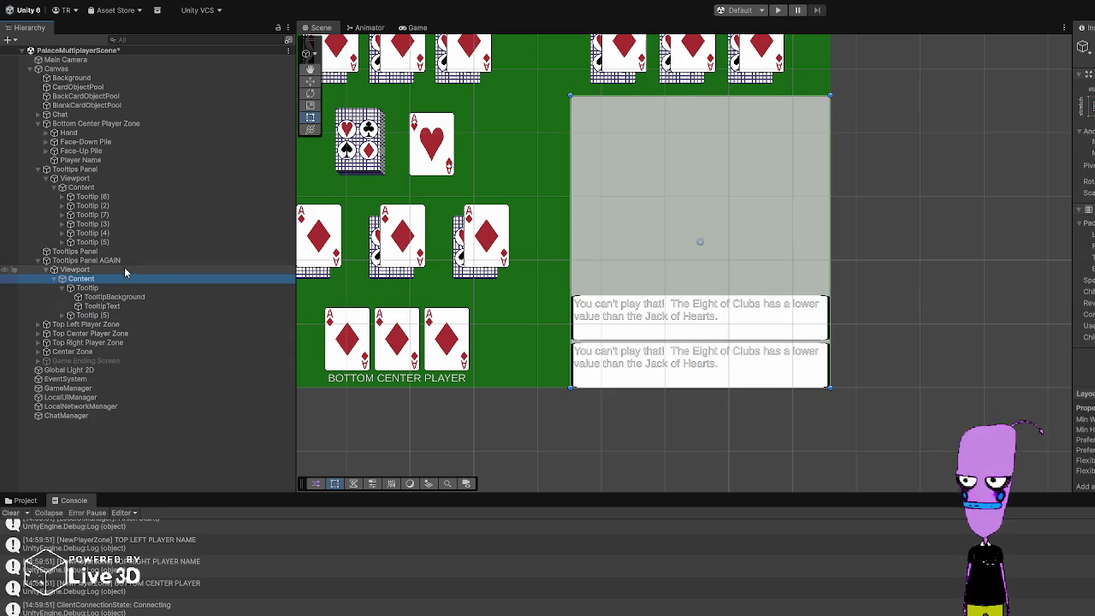
{"action": "left_click", "coordinate": [124, 269]}
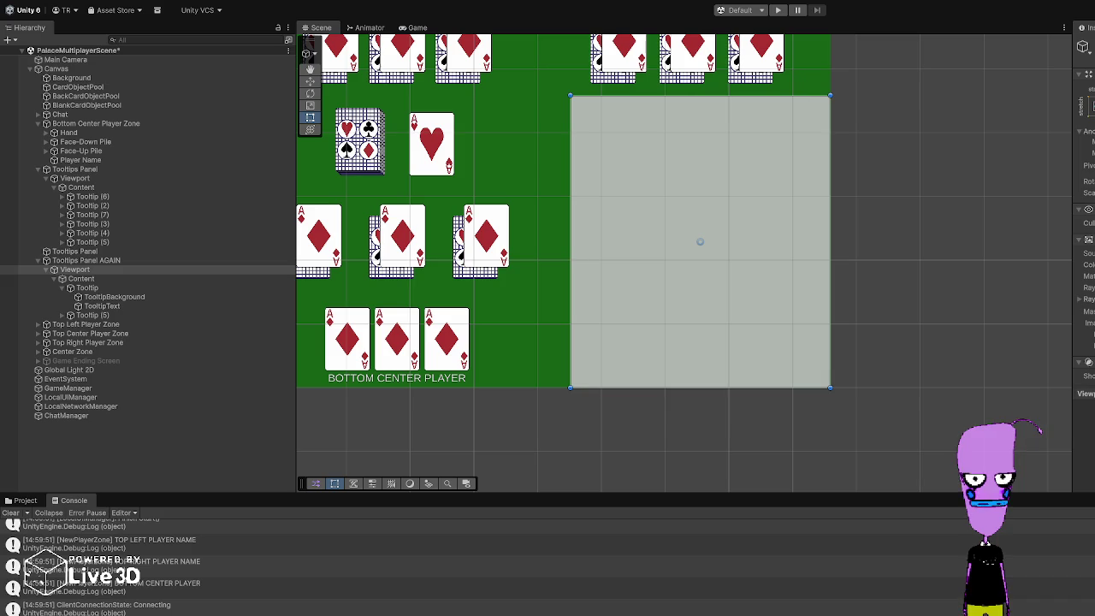
{"action": "left_click", "coordinate": [101, 259]}
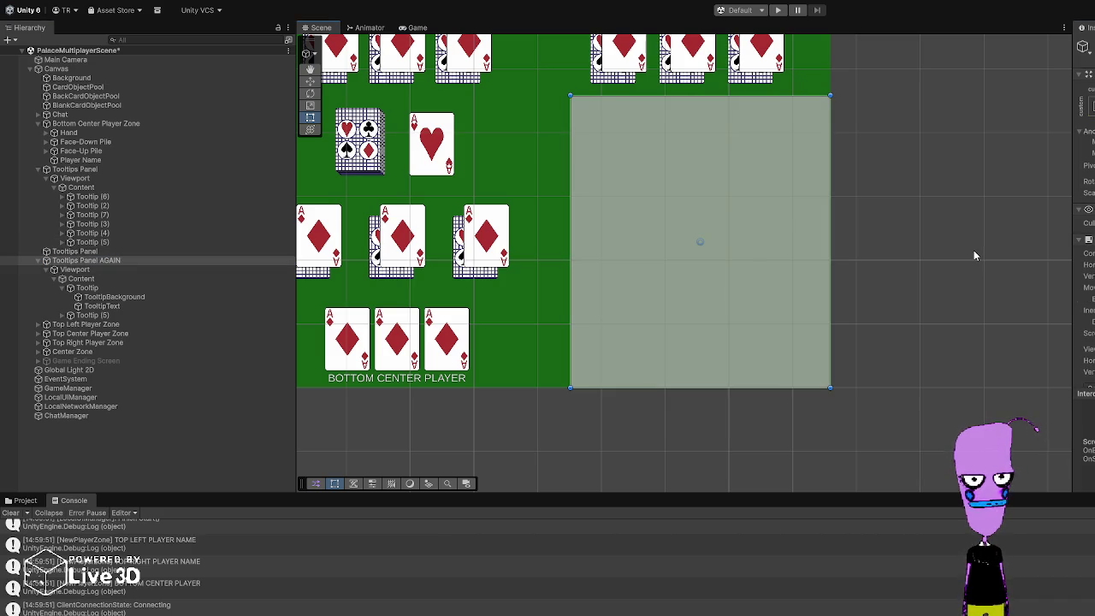
{"action": "left_click", "coordinate": [143, 277]}
{"action": "left_click", "coordinate": [142, 270]}
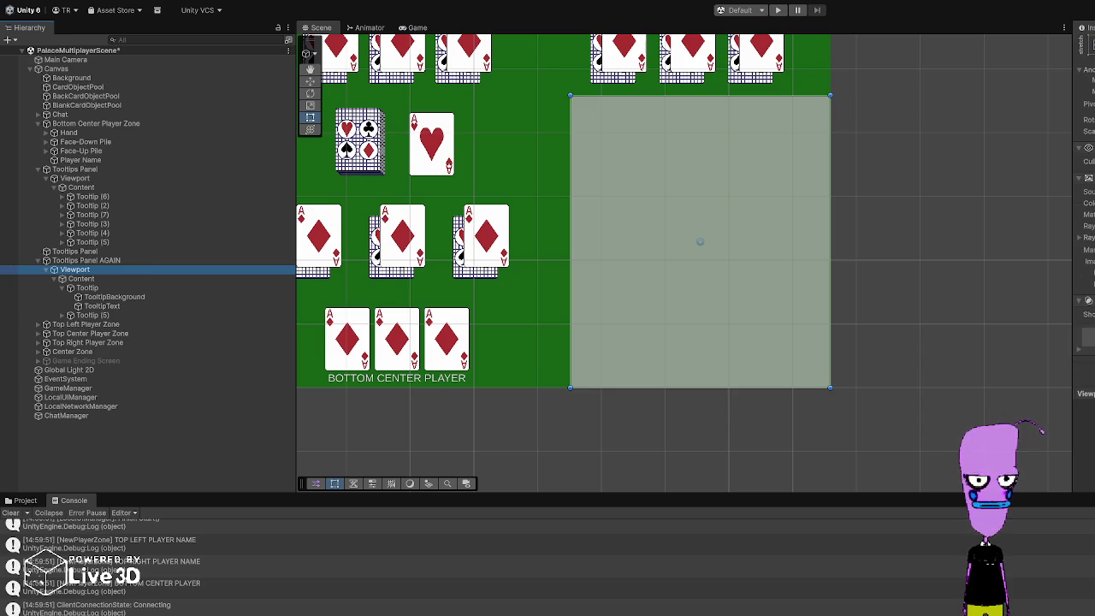
{"action": "left_click", "coordinate": [126, 288]}
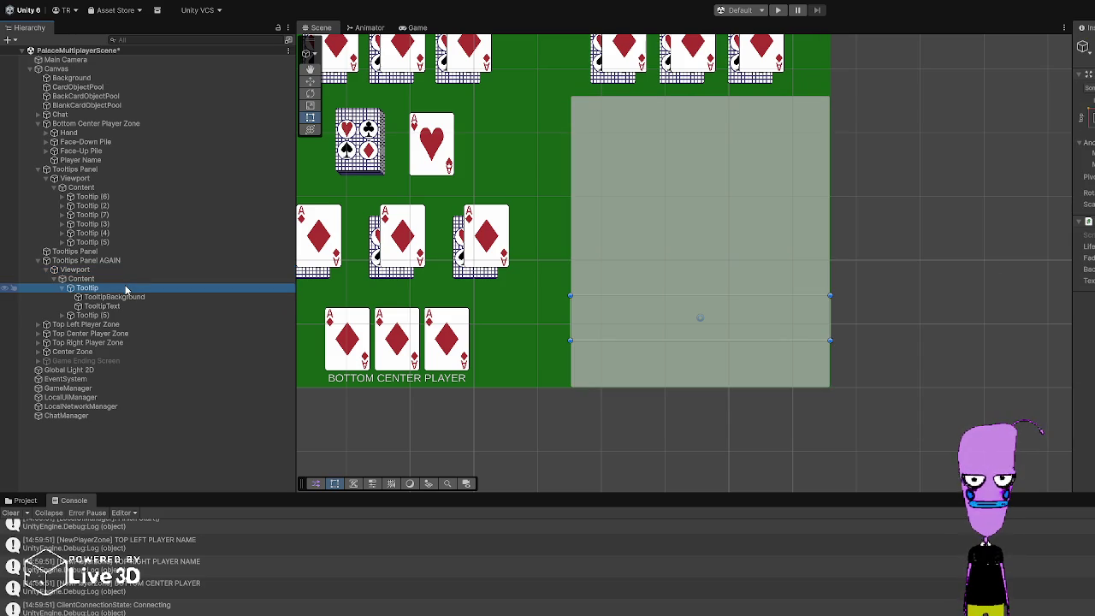
{"action": "left_click", "coordinate": [120, 297]}
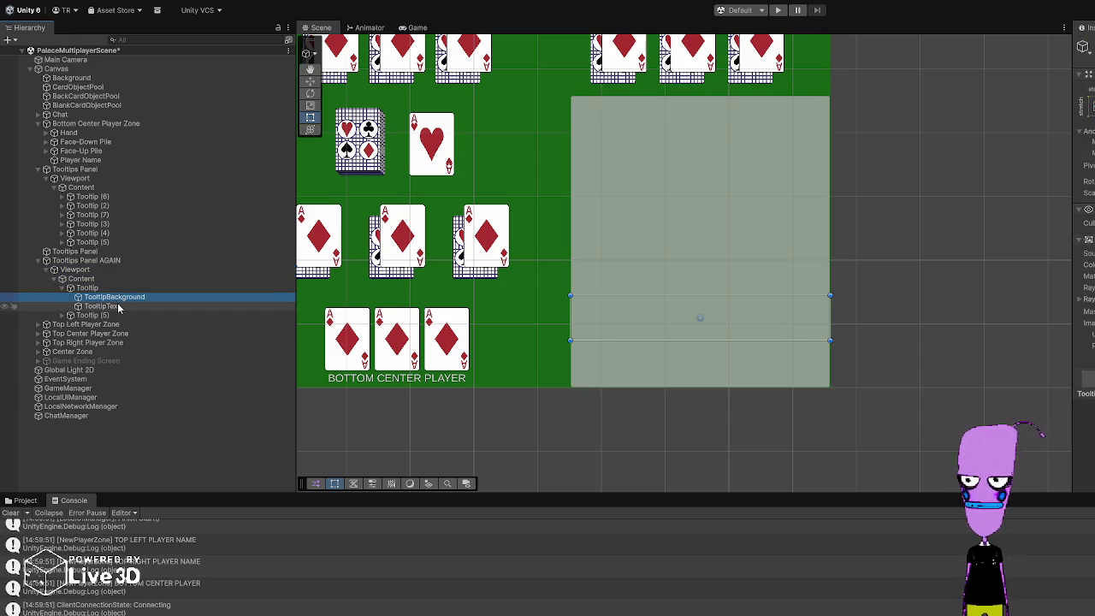
{"action": "left_click", "coordinate": [116, 306]}
{"action": "left_click", "coordinate": [113, 280]}
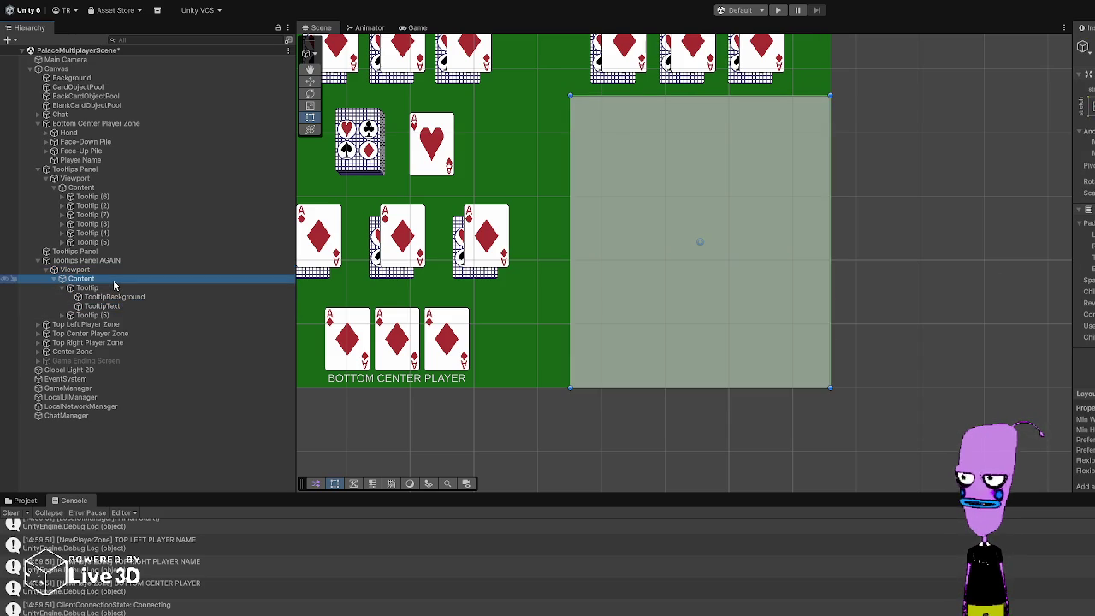
{"action": "left_click", "coordinate": [162, 267]}
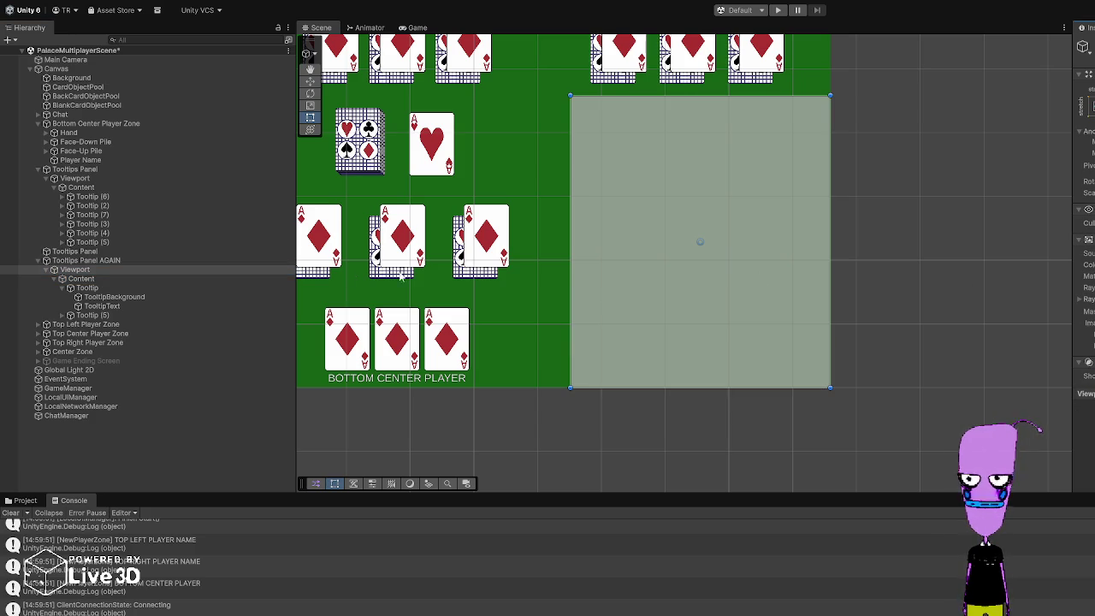
{"action": "left_click", "coordinate": [129, 262]}
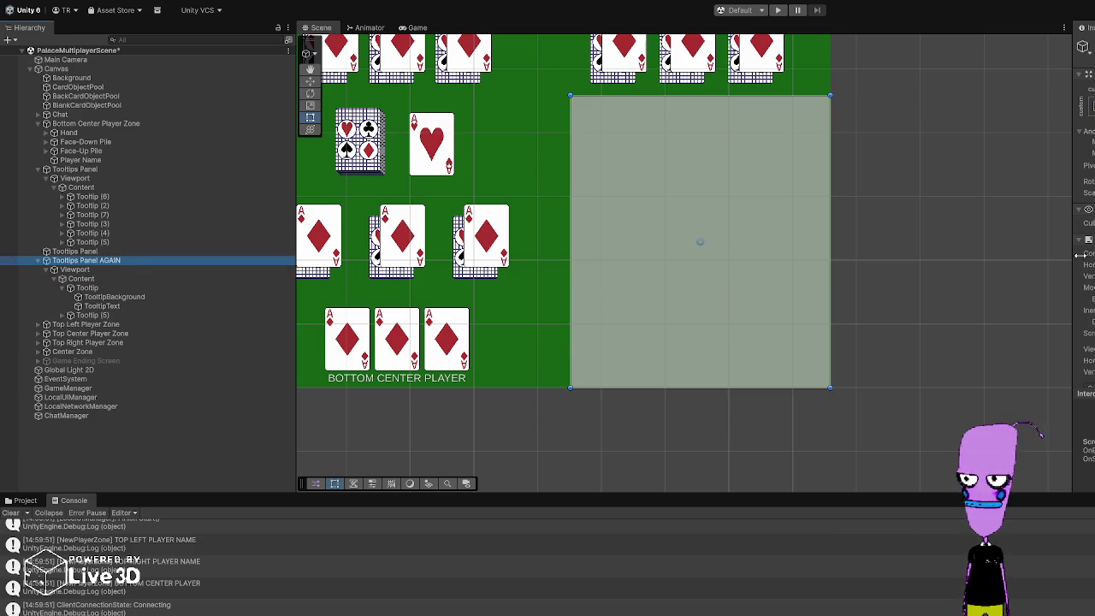
{"action": "left_click", "coordinate": [138, 251]}
{"action": "key", "text": "Delete"}
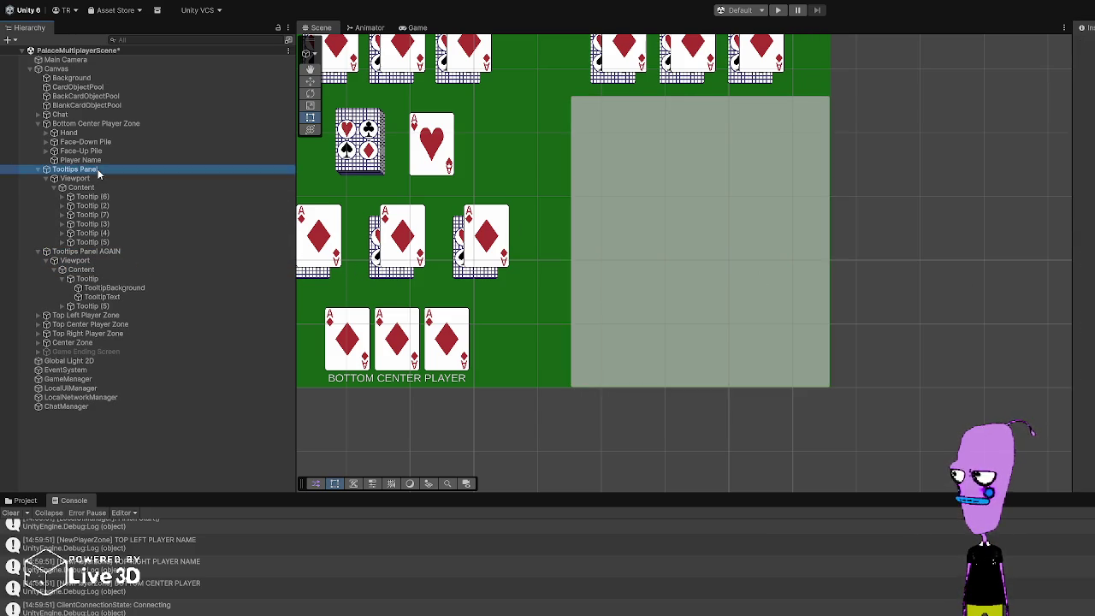
Step: Add the second old Tooltips Panel to the selection and delete both panels
{"action": "left_click", "coordinate": [128, 169]}
{"action": "key", "text": "Delete"}
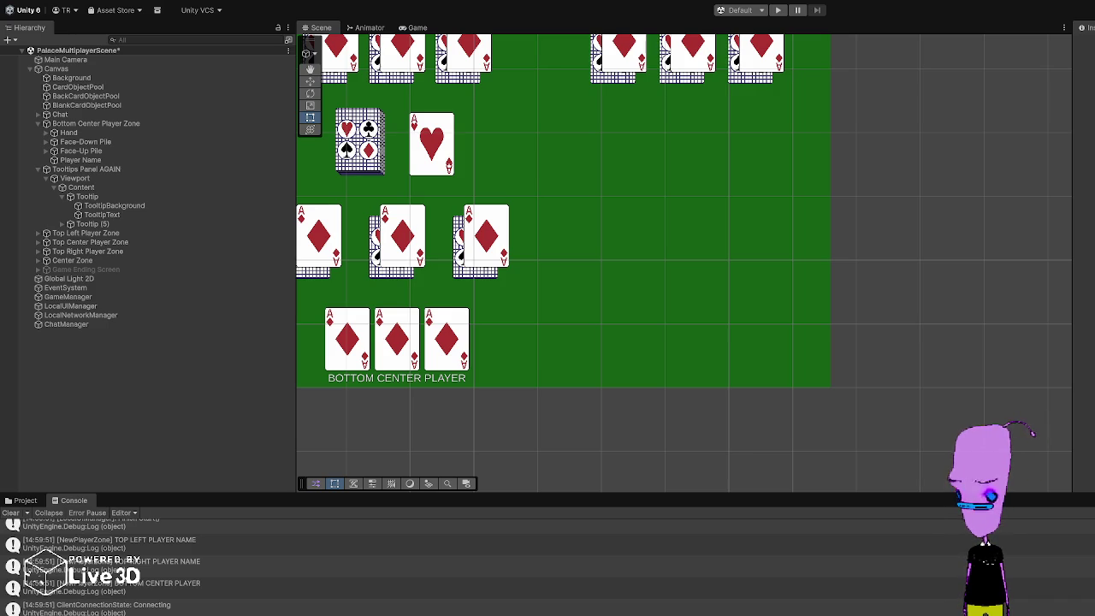
Step: Inspect Tooltips Panel AGAIN, the first Tooltip, Content and Viewport bounds
{"action": "left_click", "coordinate": [156, 169]}
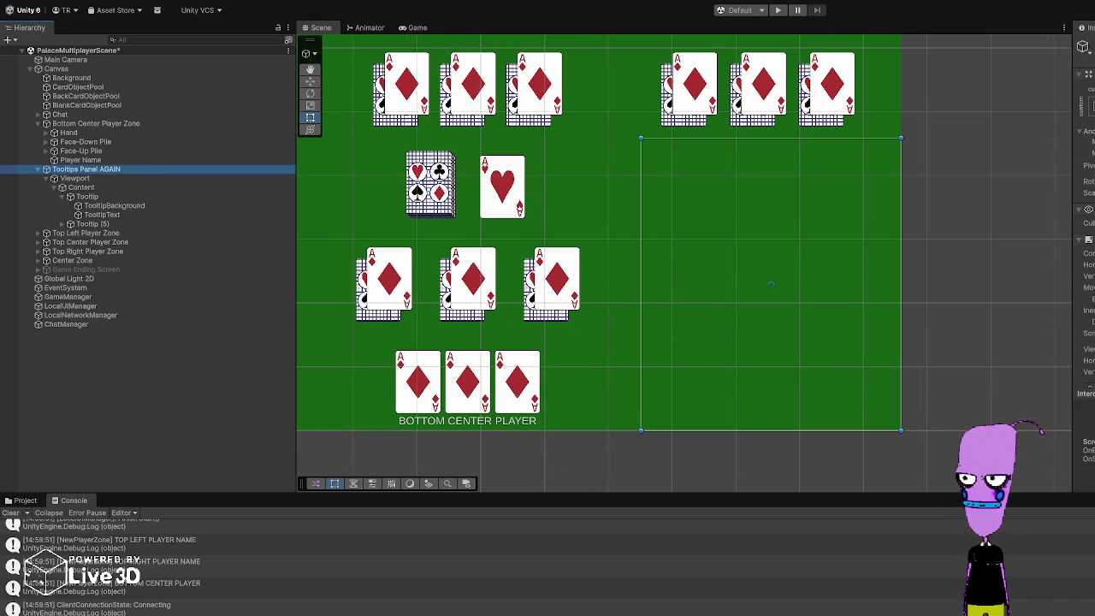
{"action": "left_click", "coordinate": [89, 196]}
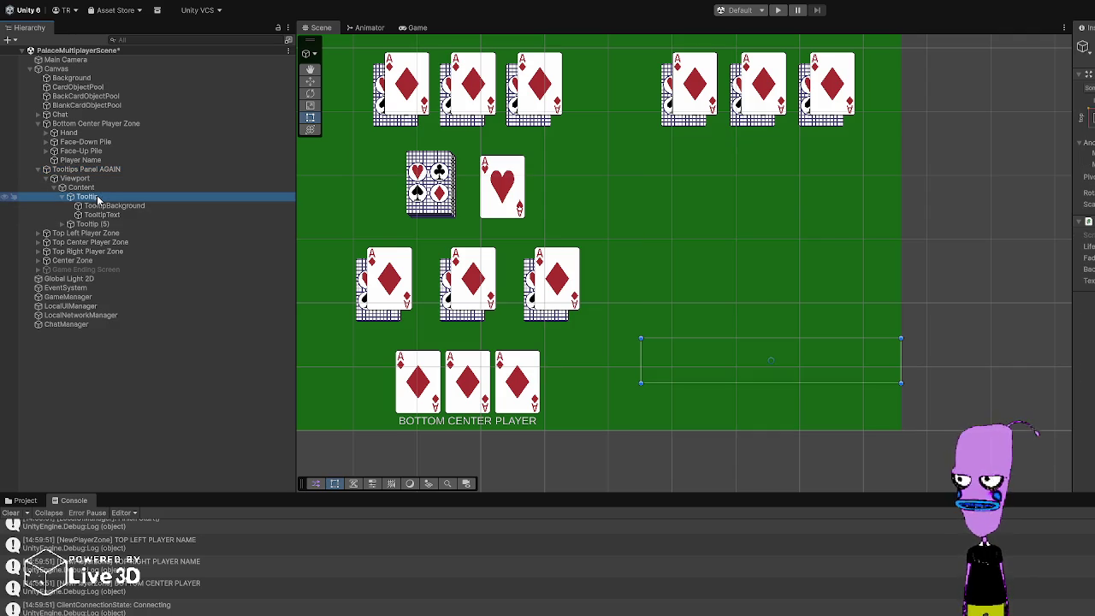
{"action": "left_click", "coordinate": [96, 187]}
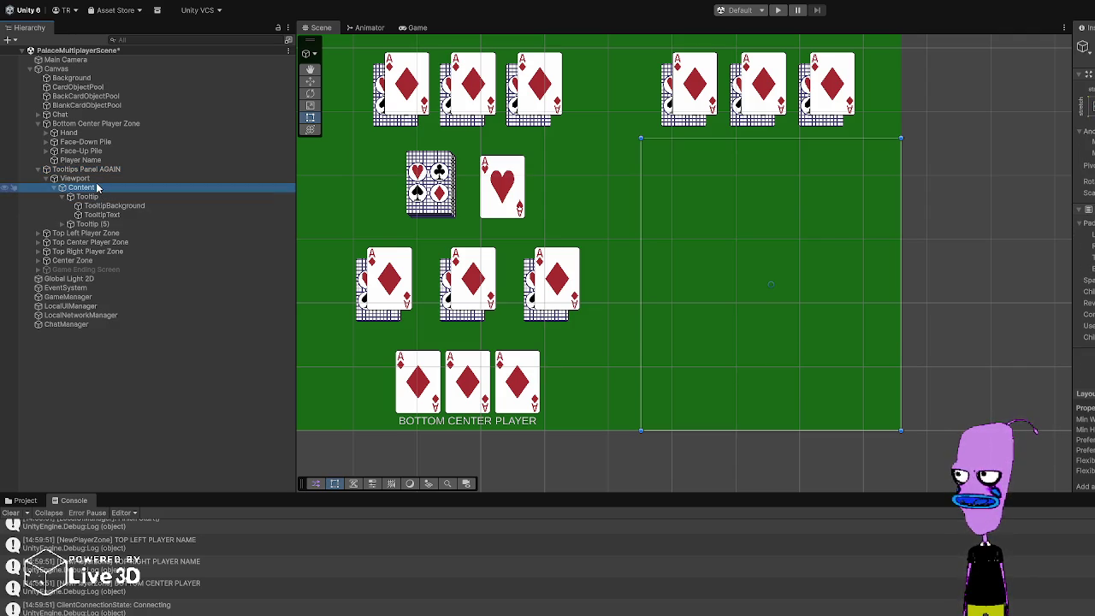
{"action": "left_click", "coordinate": [81, 178]}
{"action": "left_click", "coordinate": [94, 169]}
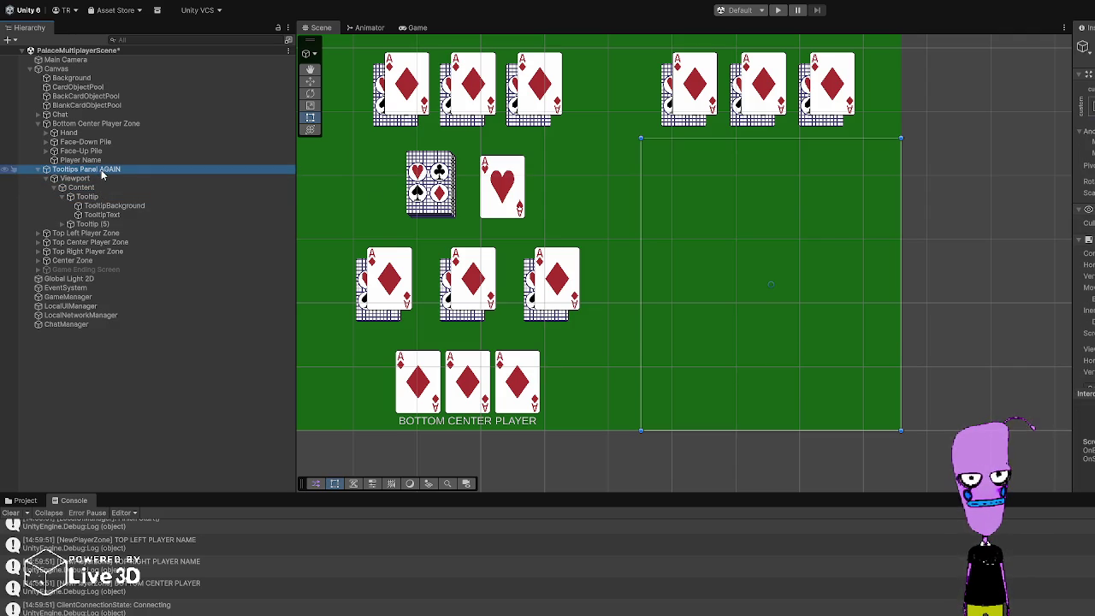
{"action": "left_click", "coordinate": [167, 179]}
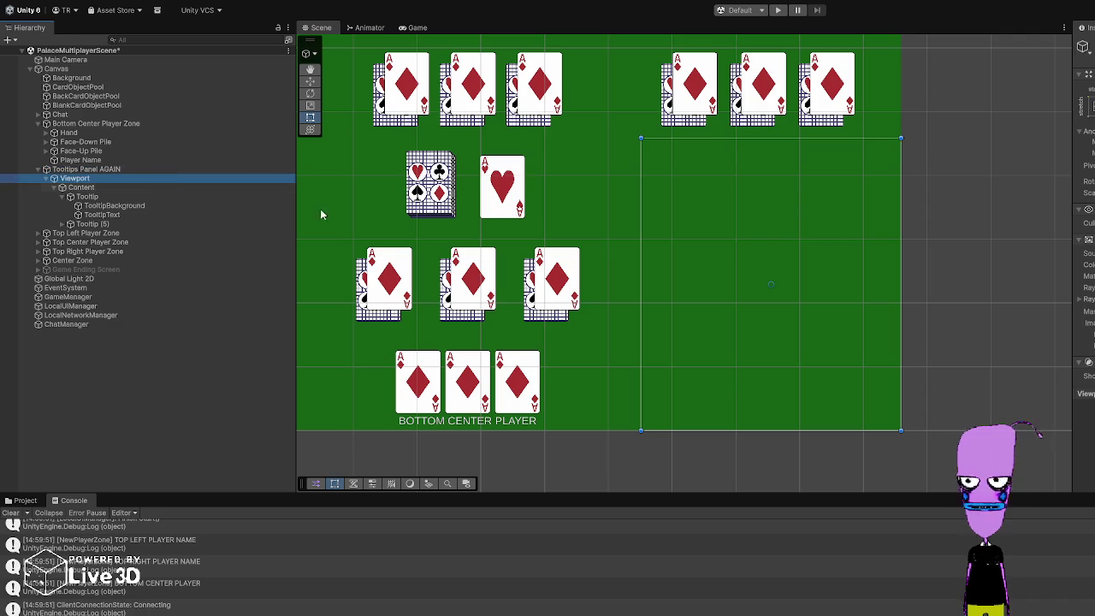
{"action": "left_click", "coordinate": [952, 337]}
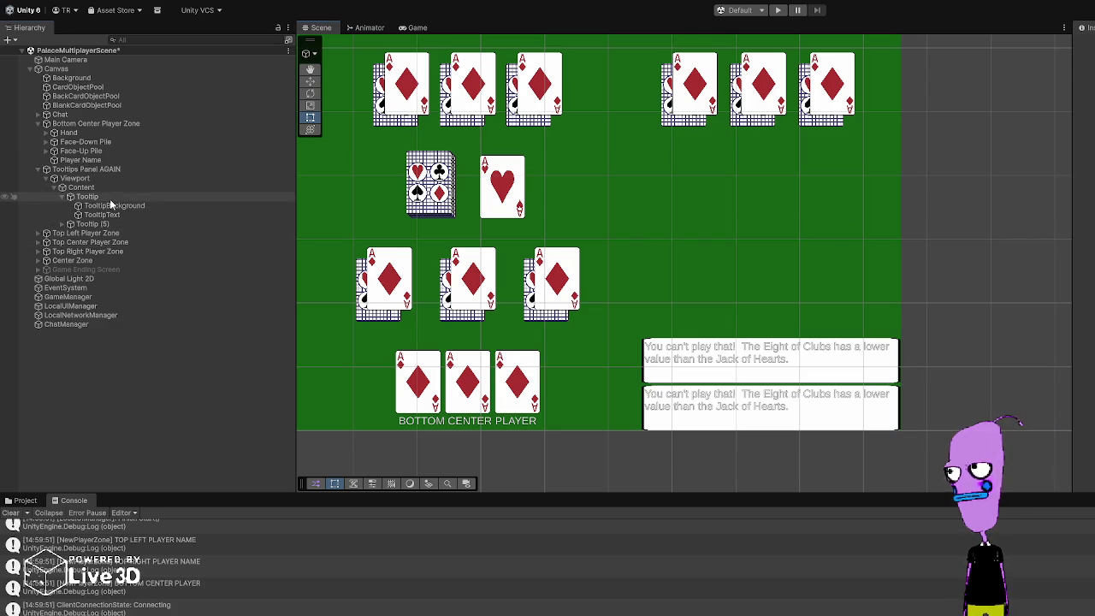
Step: Inspect Tooltip (5), the Viewport and the panel's Inspector settings
{"action": "left_click", "coordinate": [108, 226]}
{"action": "left_click", "coordinate": [116, 178]}
{"action": "left_click", "coordinate": [114, 170]}
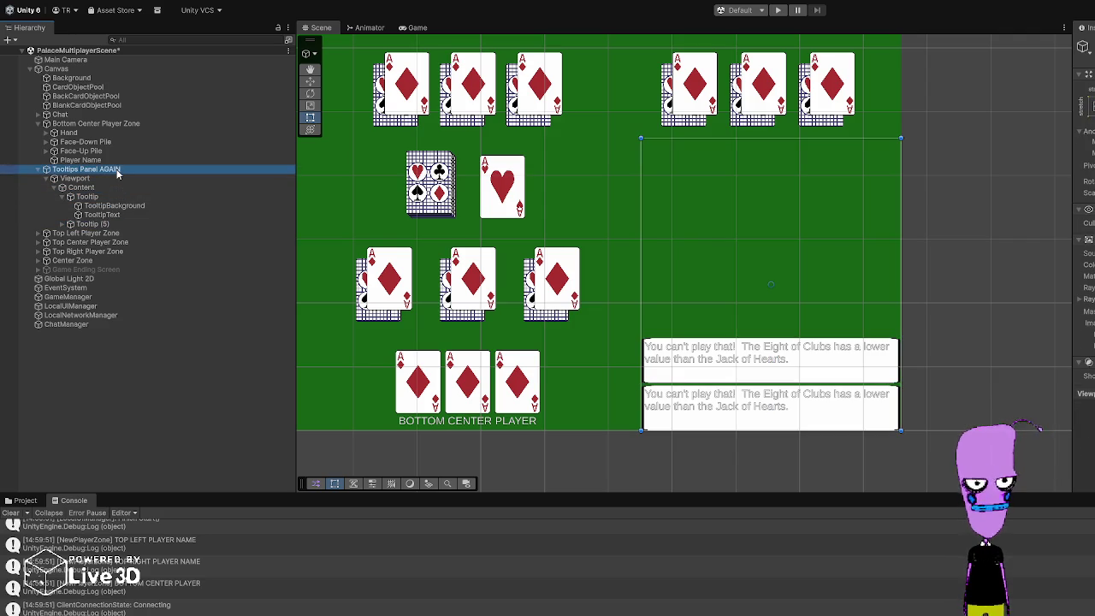
{"action": "scroll", "coordinate": [1084, 214], "scroll_direction": "down", "scroll_amount": 2}
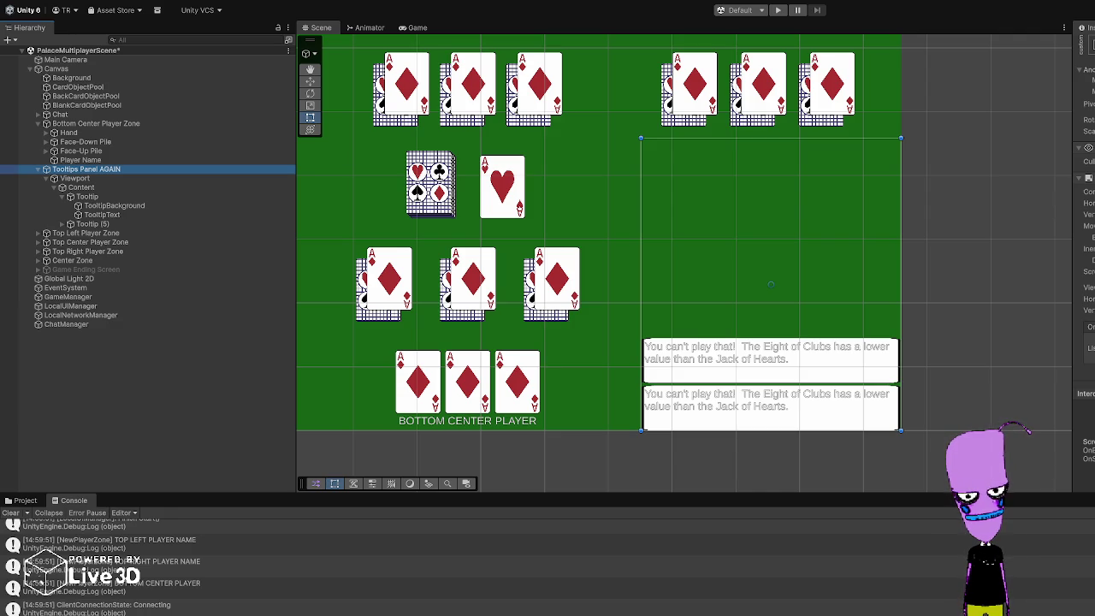
{"action": "scroll", "coordinate": [1085, 256], "scroll_direction": "down", "scroll_amount": 1}
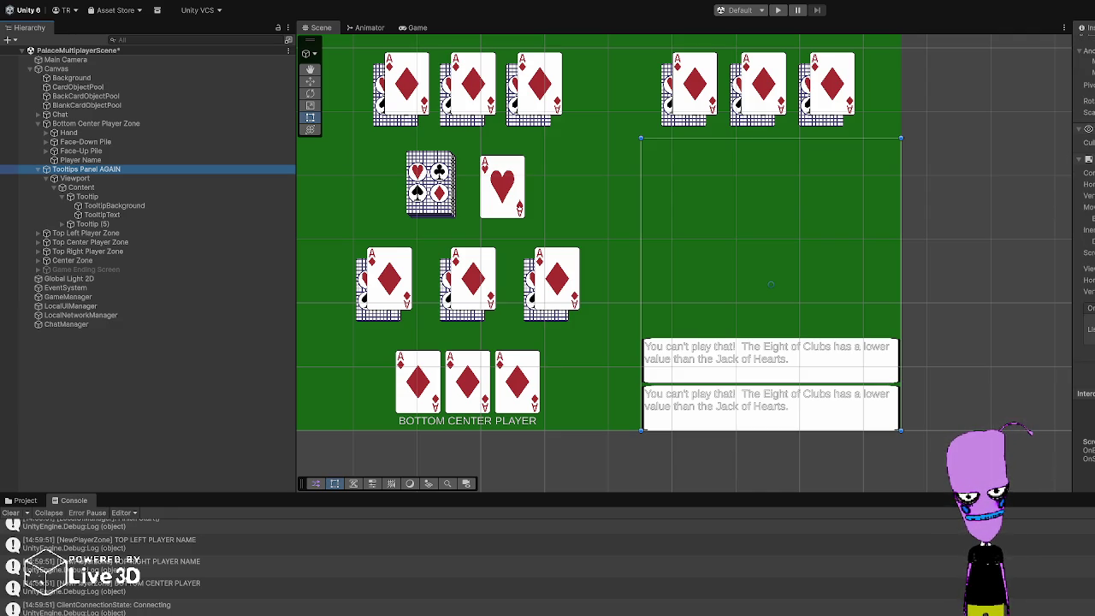
{"action": "left_click", "coordinate": [142, 180]}
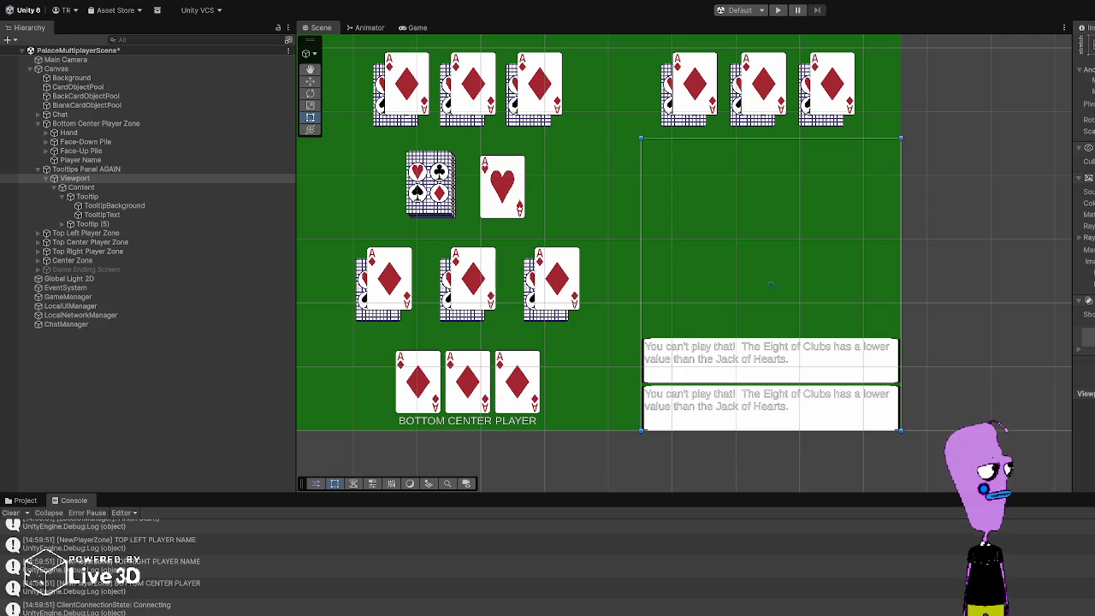
{"action": "left_click", "coordinate": [967, 257]}
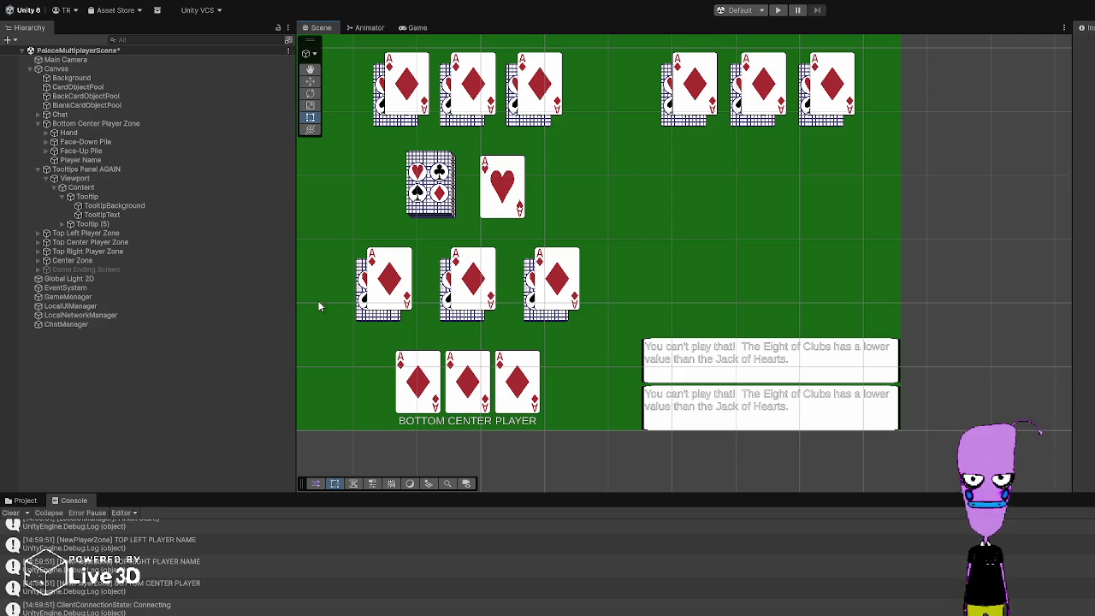
{"action": "left_click", "coordinate": [95, 191]}
{"action": "left_click", "coordinate": [95, 196]}
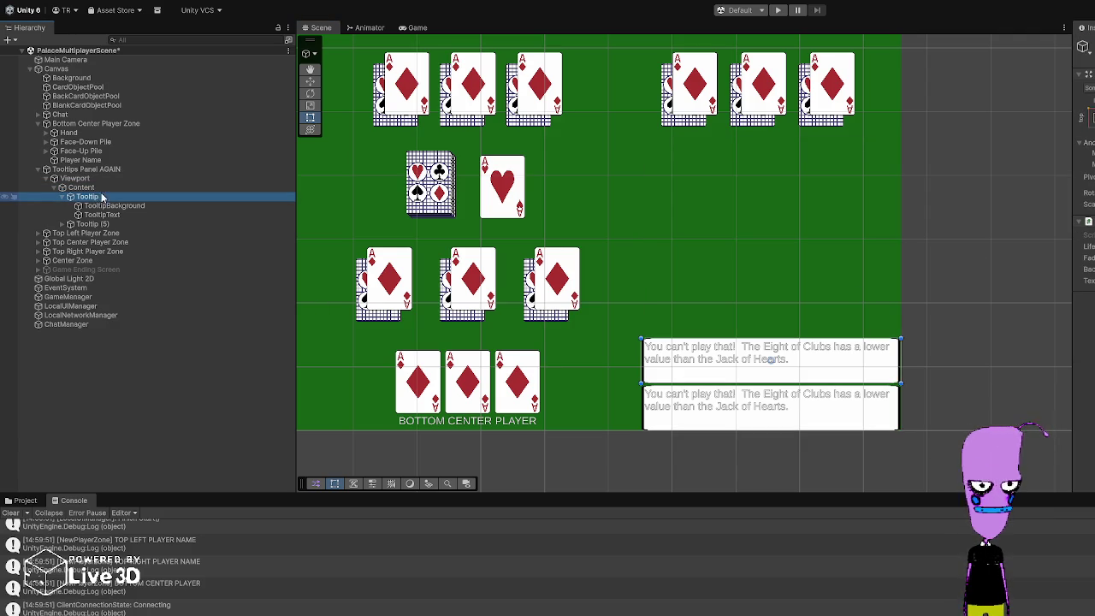
{"action": "left_click", "coordinate": [191, 205]}
{"action": "left_click", "coordinate": [191, 215]}
{"action": "scroll", "coordinate": [1086, 214], "scroll_direction": "down", "scroll_amount": 5}
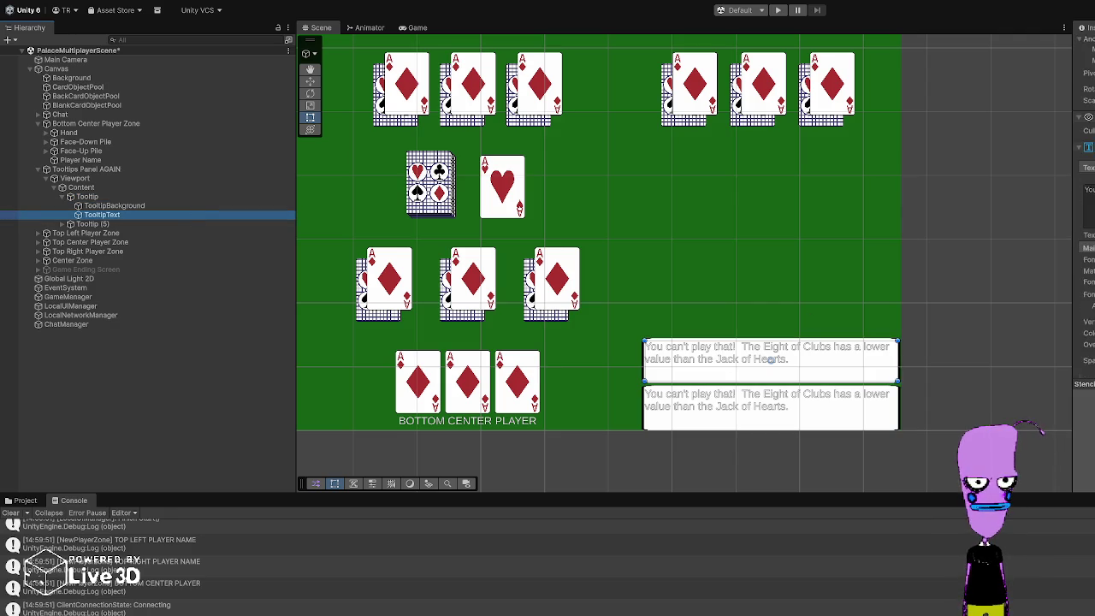
{"action": "left_click", "coordinate": [165, 197]}
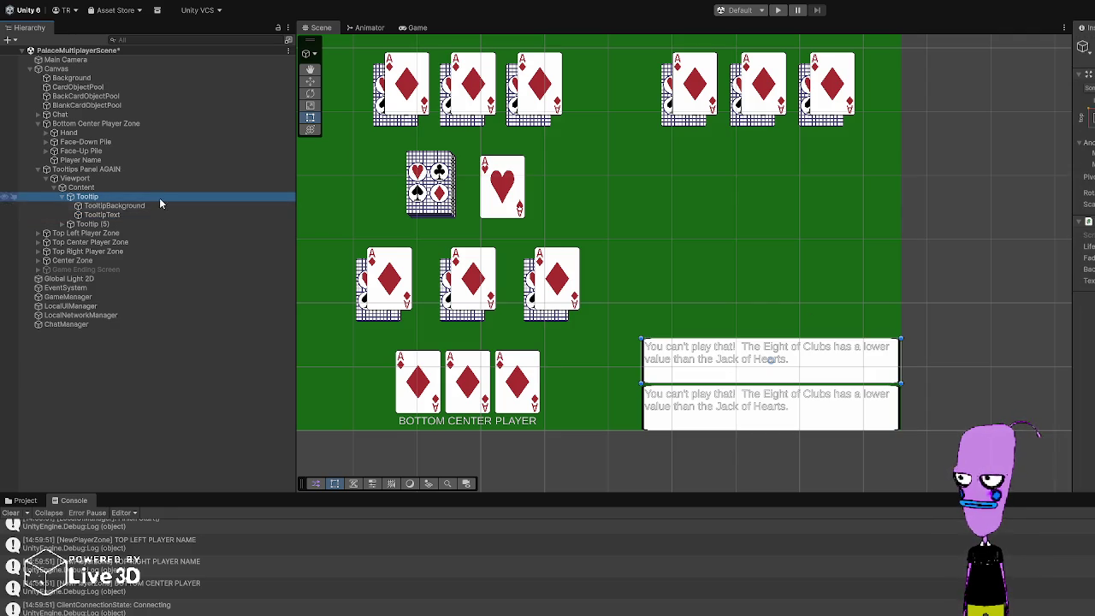
{"action": "left_click", "coordinate": [106, 224]}
{"action": "left_click", "coordinate": [106, 197]}
{"action": "left_click", "coordinate": [107, 188]}
{"action": "left_click", "coordinate": [129, 179]}
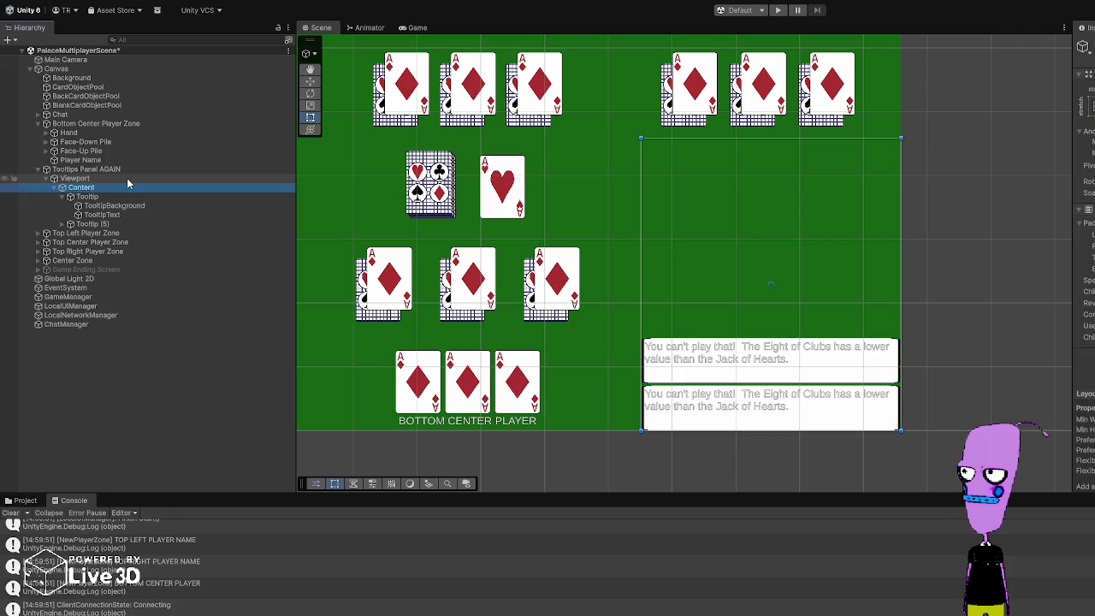
{"action": "scroll", "coordinate": [1085, 256], "scroll_direction": "down", "scroll_amount": 3}
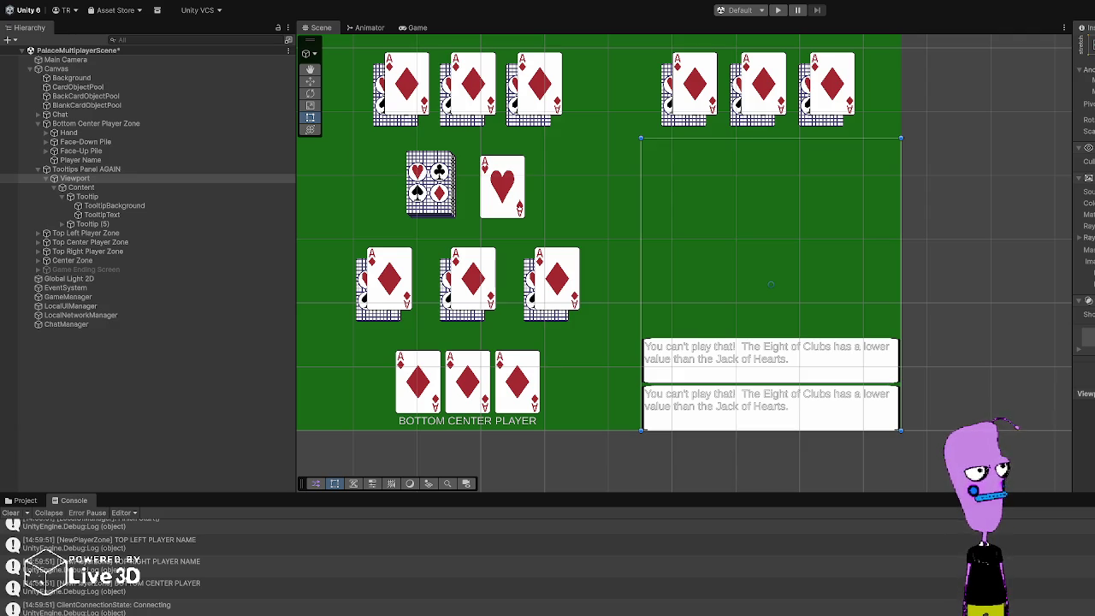
{"action": "left_click", "coordinate": [81, 187]}
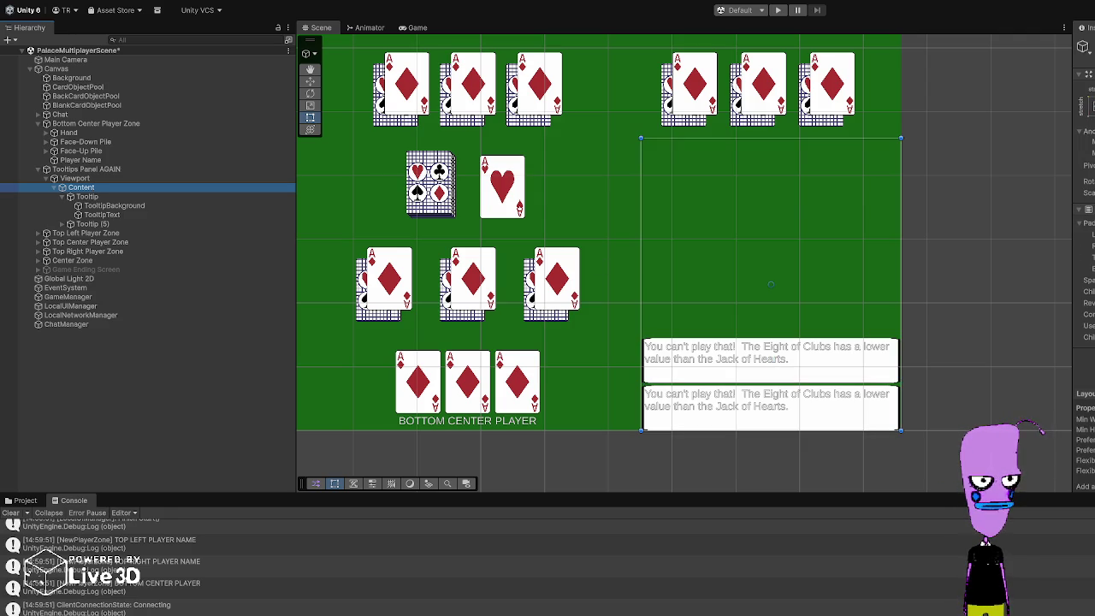
{"action": "key", "text": "alt+Tab"}
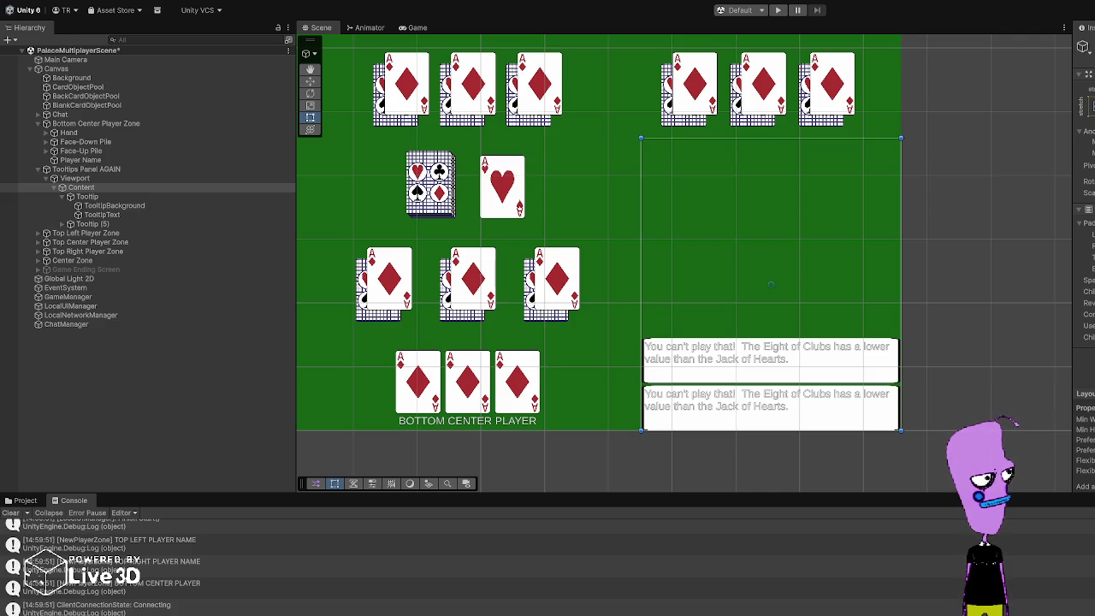
{"action": "left_click", "coordinate": [125, 224]}
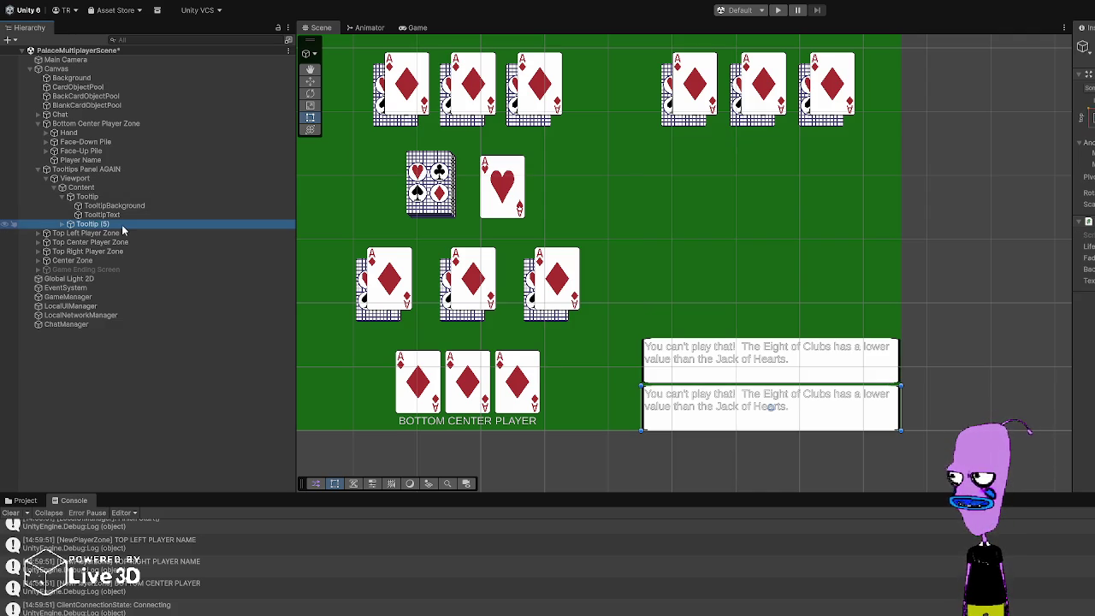
Step: Duplicate the tooltip four more times, check Content's layout, and delete the overflowing seventh copy
{"action": "key", "text": "ctrl+d"}
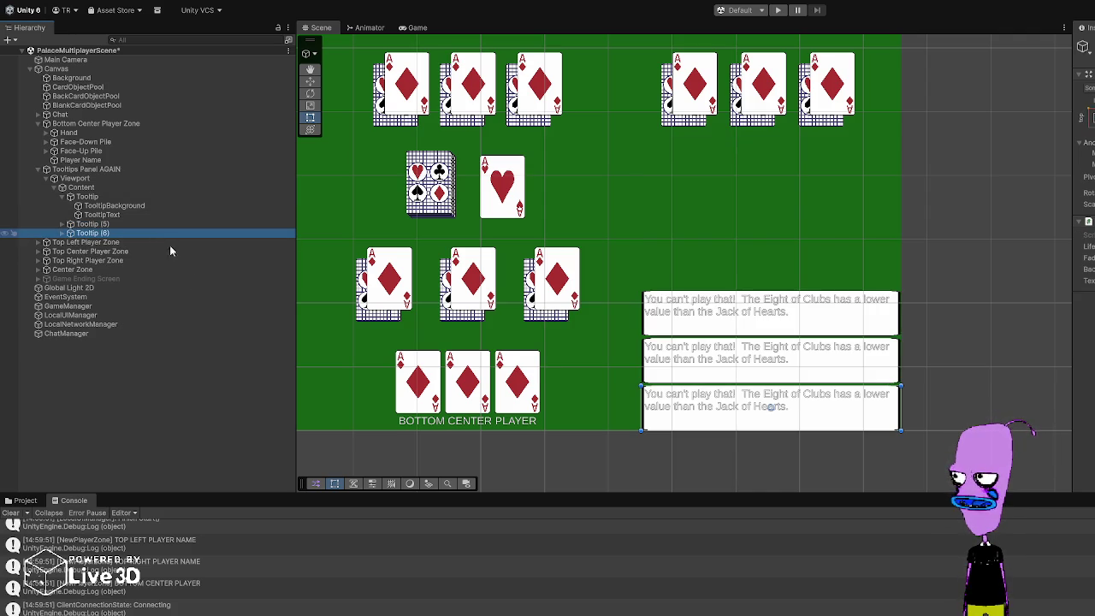
{"action": "key", "text": "ctrl+d"}
{"action": "key", "text": "ctrl+d"}
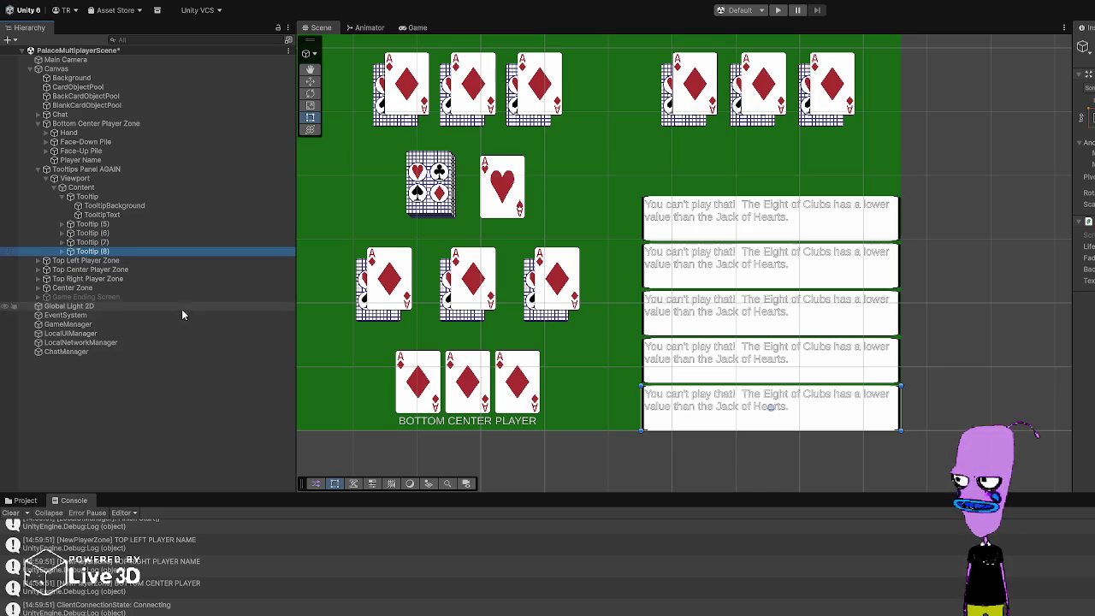
{"action": "key", "text": "ctrl+d"}
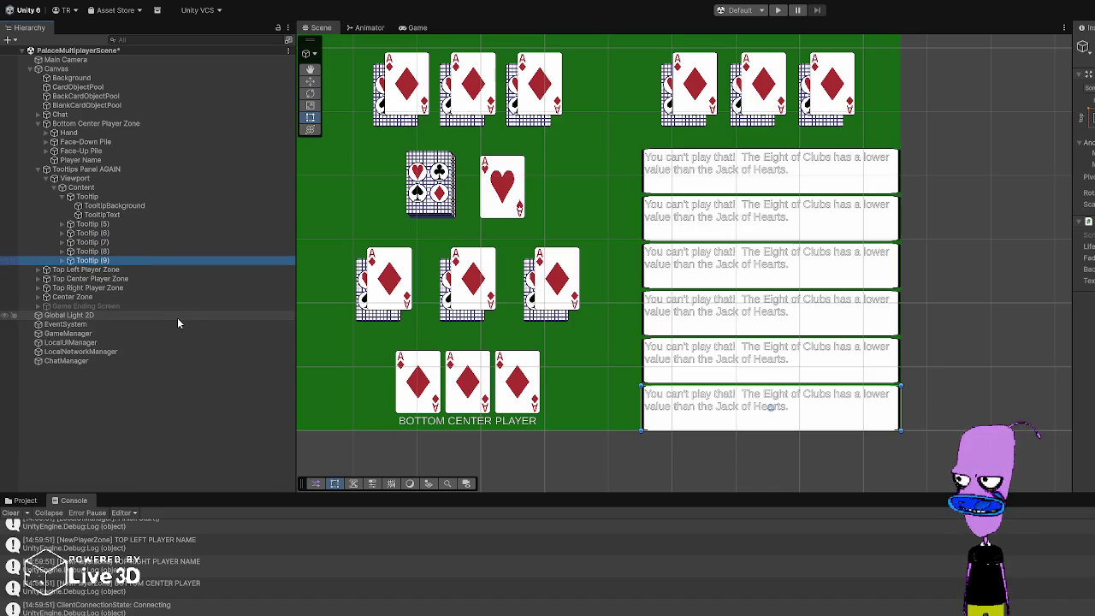
{"action": "key", "text": "ctrl+d"}
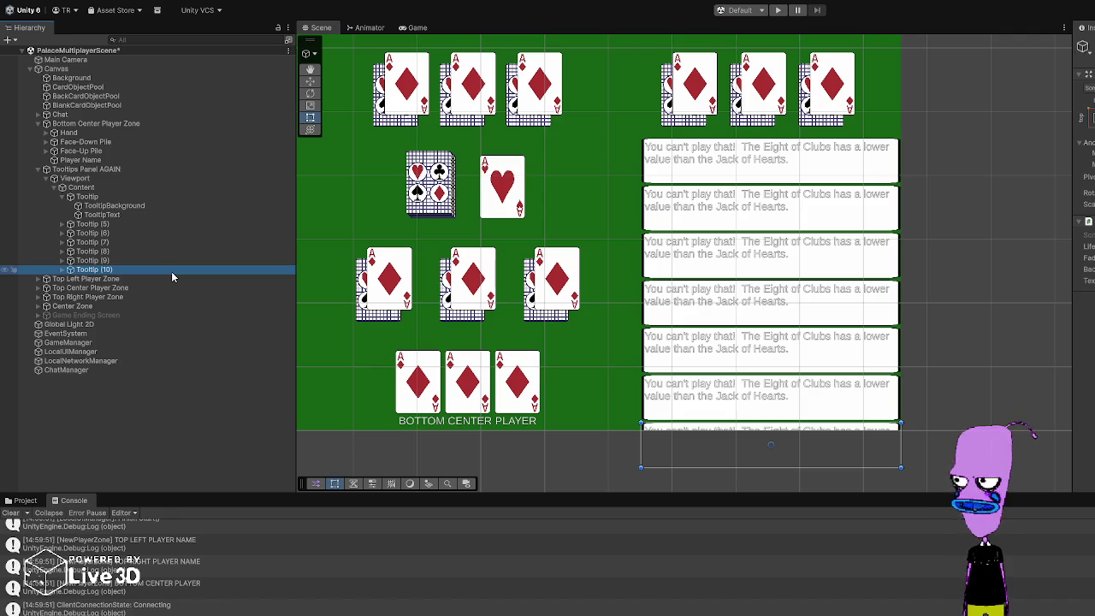
{"action": "left_click", "coordinate": [95, 189]}
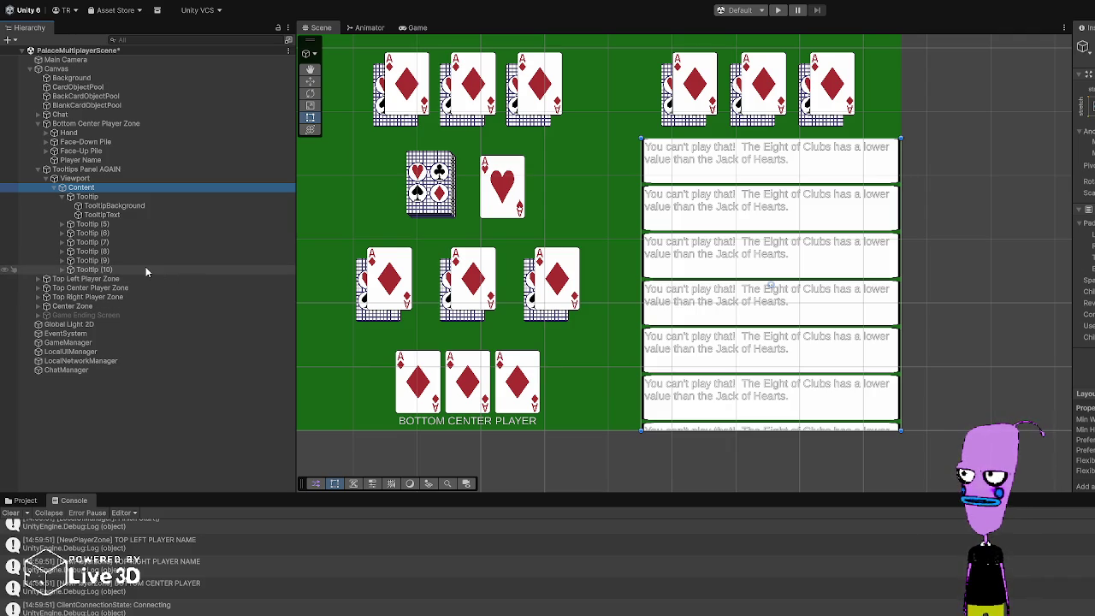
{"action": "left_click", "coordinate": [1085, 303]}
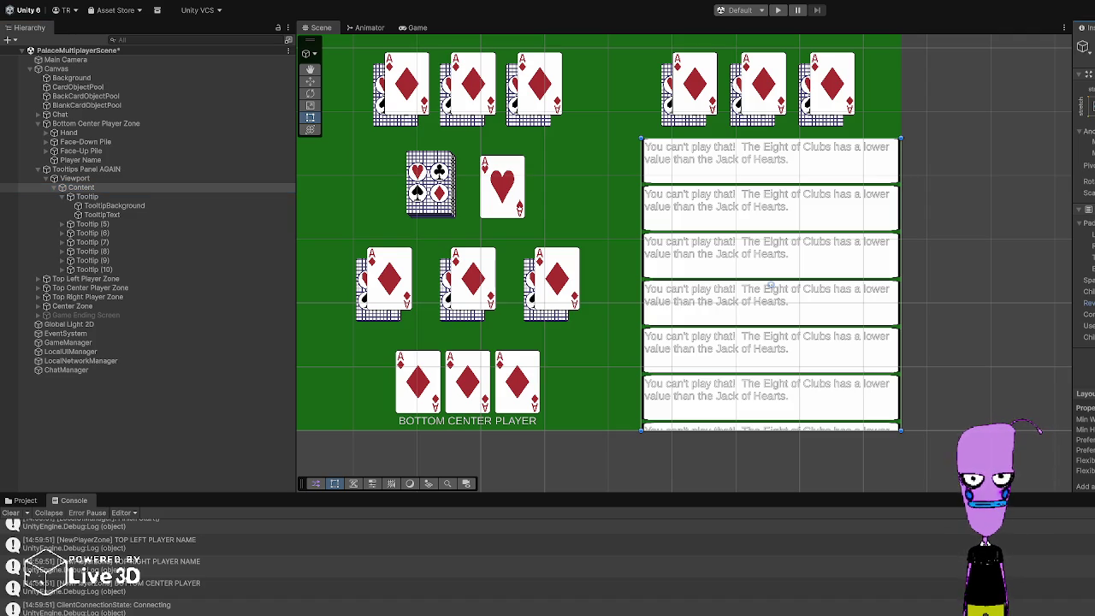
{"action": "left_click", "coordinate": [122, 269]}
{"action": "key", "text": "Delete"}
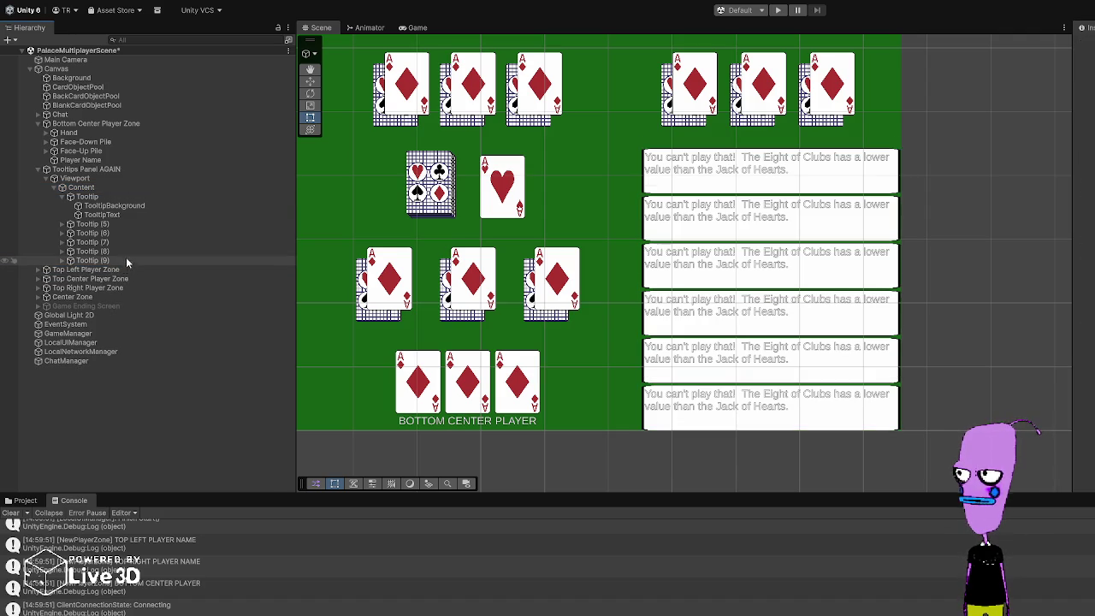
Step: Delete the extra tooltip copies down to a single Tooltip, then open the Prefabs folder
{"action": "left_click", "coordinate": [128, 223]}
{"action": "left_click", "coordinate": [127, 231]}
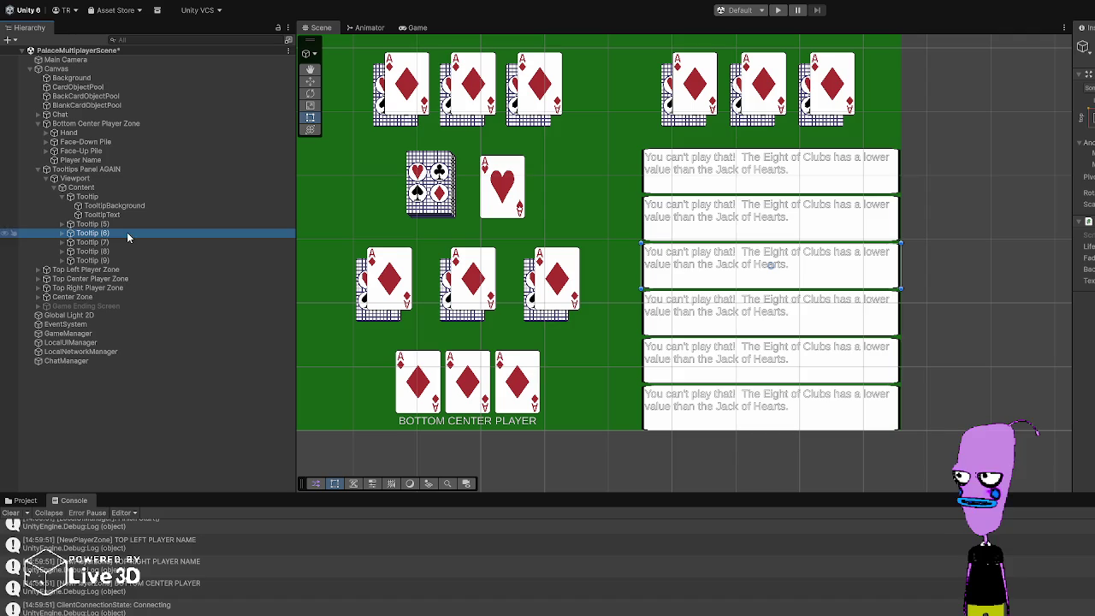
{"action": "left_click", "coordinate": [124, 223]}
{"action": "key", "text": "Delete"}
{"action": "left_click", "coordinate": [125, 224]}
{"action": "key", "text": "Delete"}
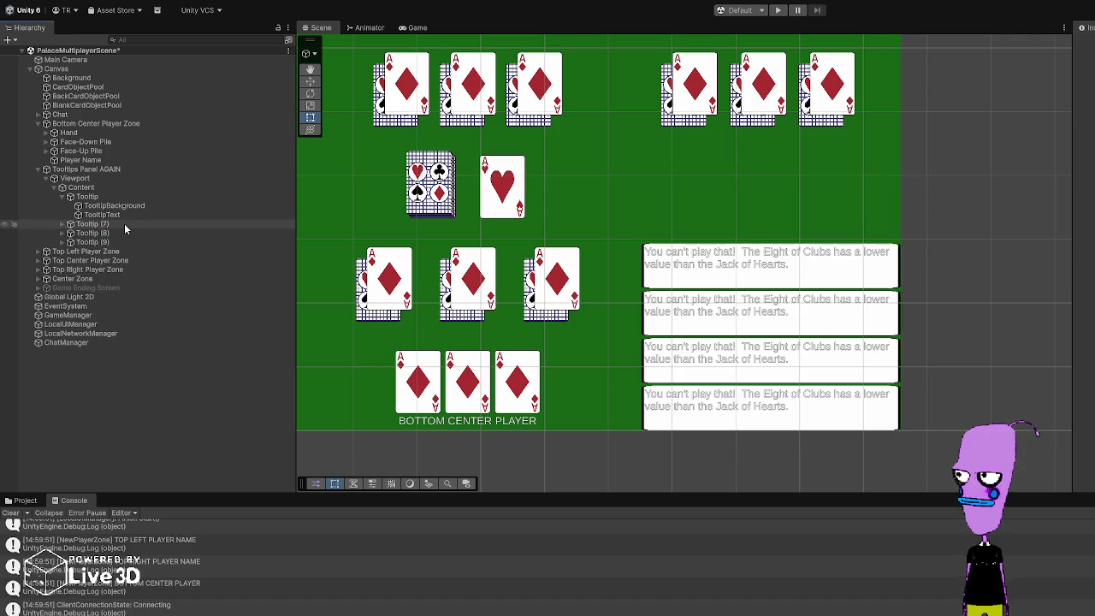
{"action": "left_click", "coordinate": [124, 224]}
{"action": "key", "text": "Delete"}
{"action": "left_click", "coordinate": [124, 223]}
{"action": "key", "text": "Delete"}
{"action": "left_click", "coordinate": [124, 223]}
{"action": "key", "text": "Delete"}
{"action": "left_click", "coordinate": [129, 197]}
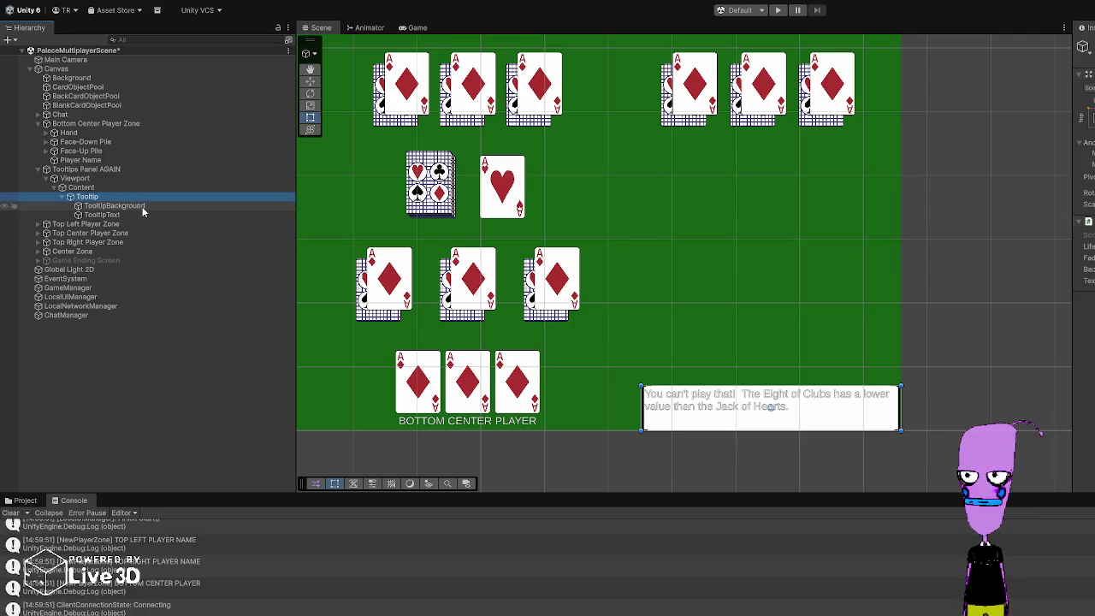
{"action": "left_click", "coordinate": [31, 501]}
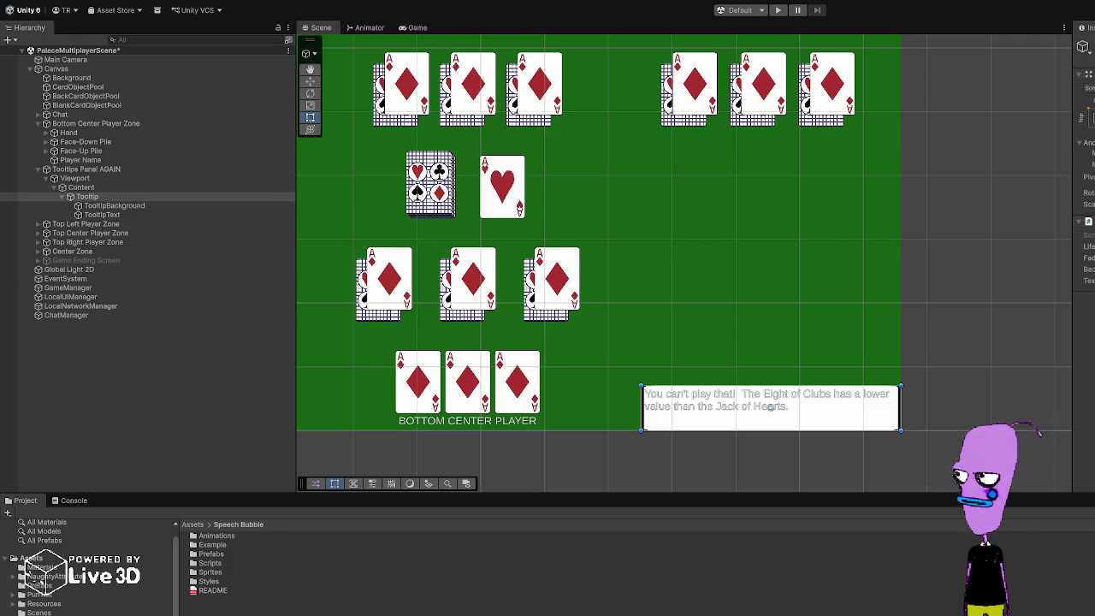
{"action": "left_click", "coordinate": [38, 586]}
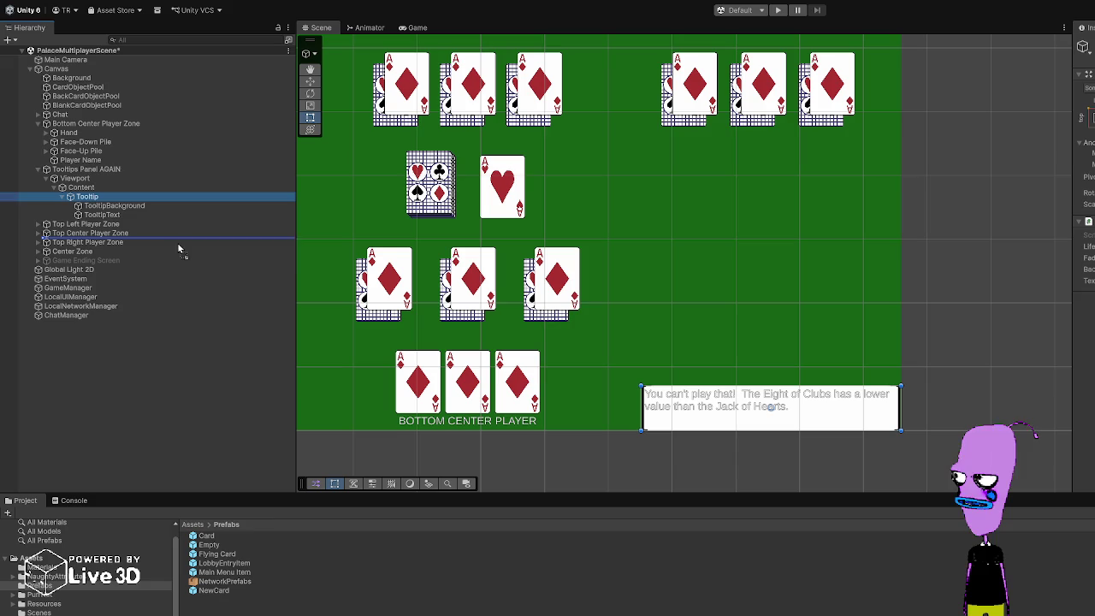
Step: Drag Tooltip into Prefabs to make a prefab, then delete it from the scene
{"action": "left_click_drag", "start_coordinate": [86, 197], "coordinate": [222, 564]}
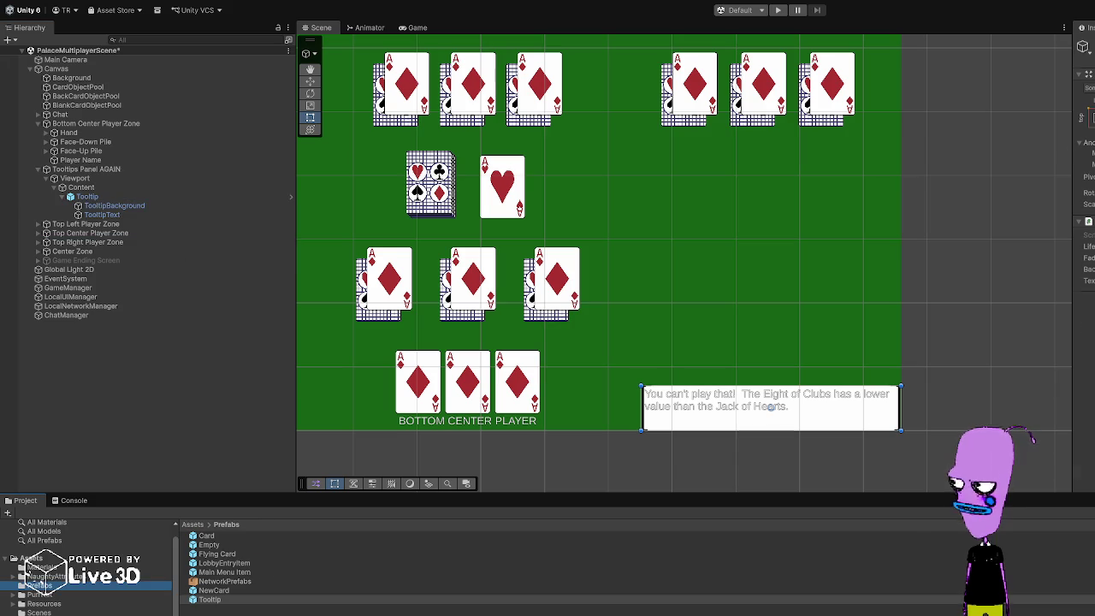
{"action": "left_click", "coordinate": [122, 197]}
{"action": "key", "text": "Delete"}
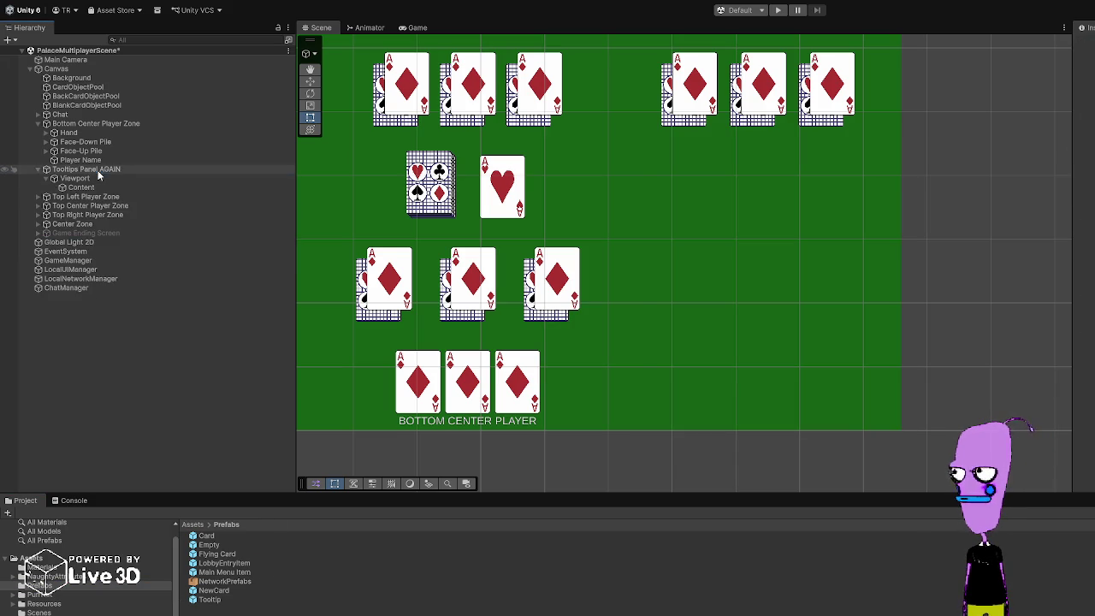
{"action": "left_click", "coordinate": [97, 170]}
{"action": "left_click", "coordinate": [1081, 122]}
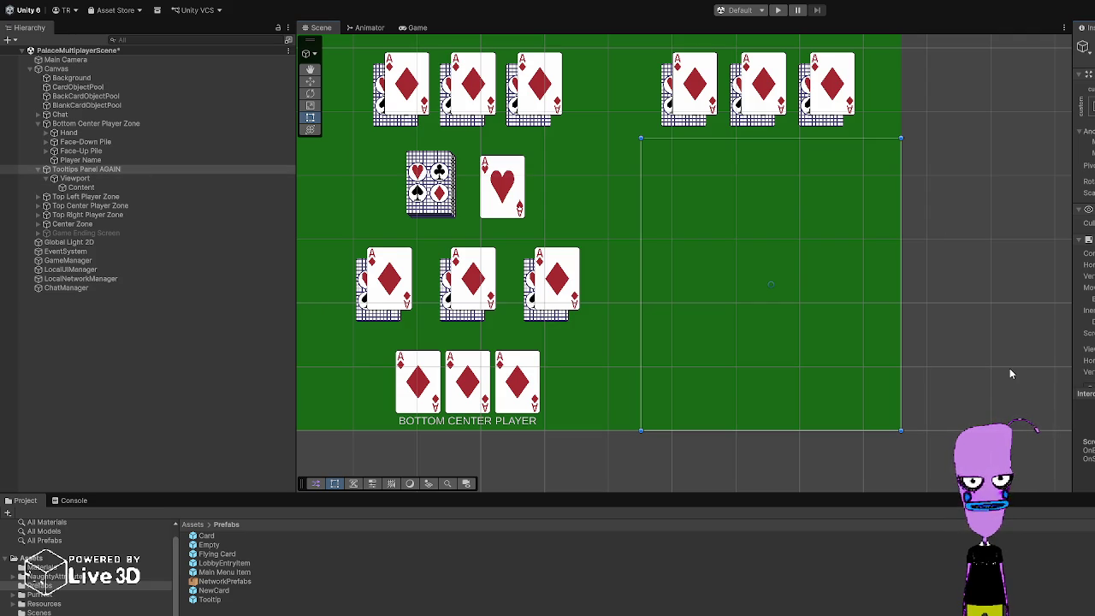
Step: Undo the last change so the panel name reverts to Tooltips Panel
{"action": "key", "text": "ctrl+z"}
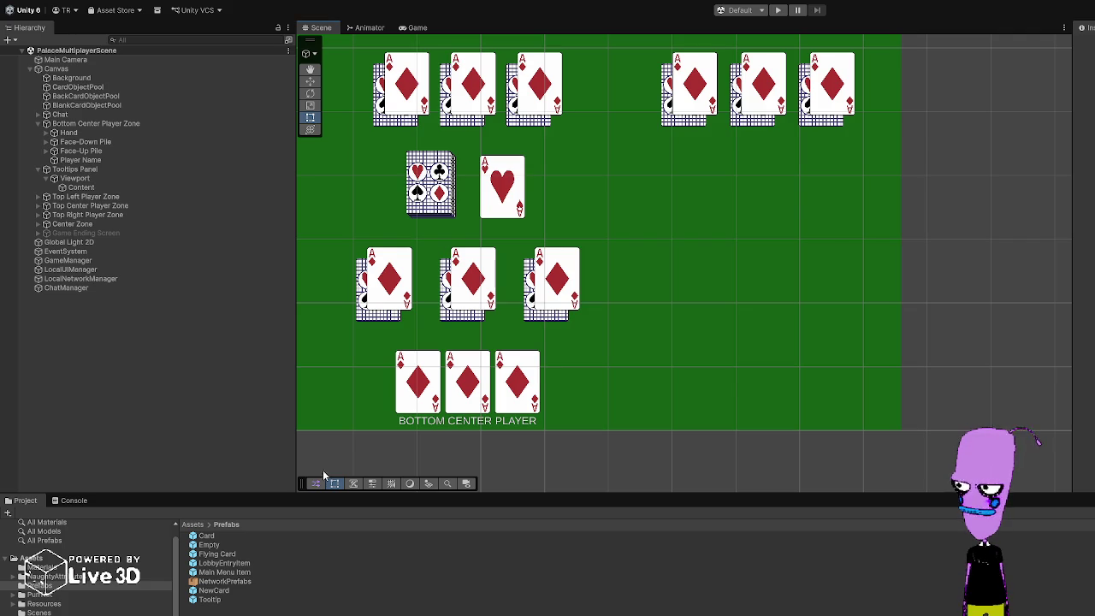
{"action": "left_click", "coordinate": [73, 187]}
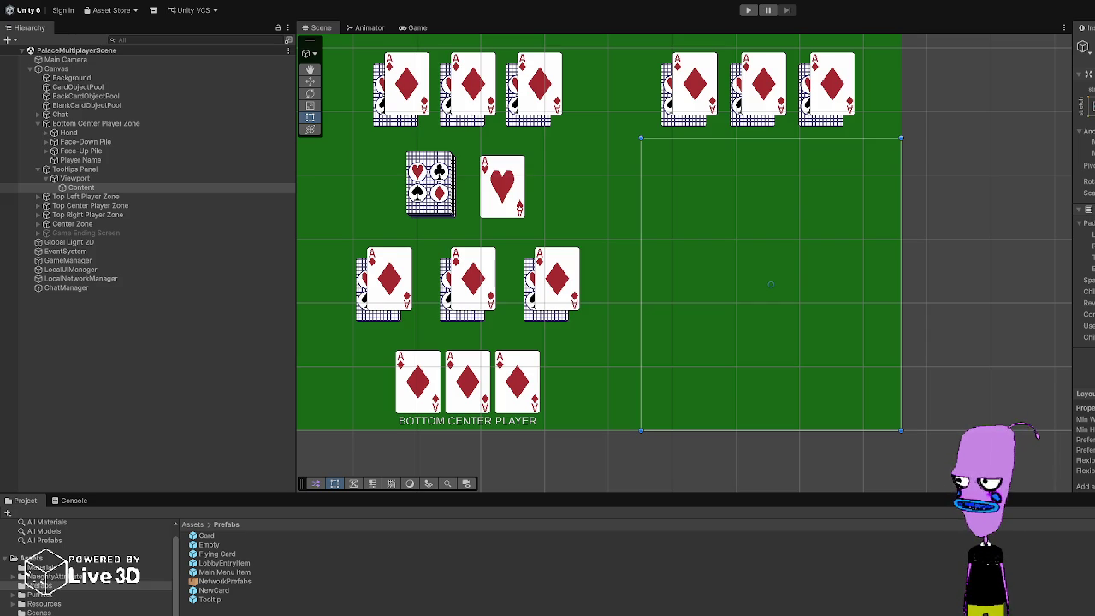
{"action": "scroll", "coordinate": [592, 409], "scroll_direction": "down", "scroll_amount": 3}
Step: Frame the whole card table in the Scene view, then select Tooltips Panel and Canvas
{"action": "mouse_move", "coordinate": [713, 428]}
{"action": "left_mouse_down"}
{"action": "mouse_move", "coordinate": [785, 393]}
{"action": "mouse_move", "coordinate": [761, 396]}
{"action": "left_mouse_up"}
{"action": "scroll", "coordinate": [785, 393], "scroll_direction": "down", "scroll_amount": 1}
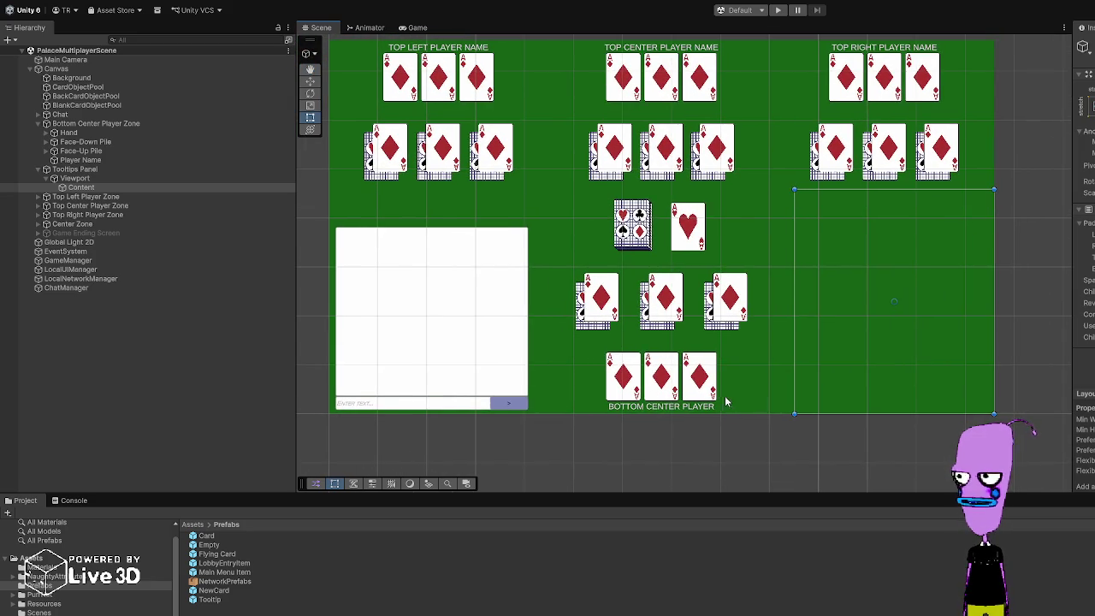
{"action": "scroll", "coordinate": [757, 388], "scroll_direction": "up", "scroll_amount": 3}
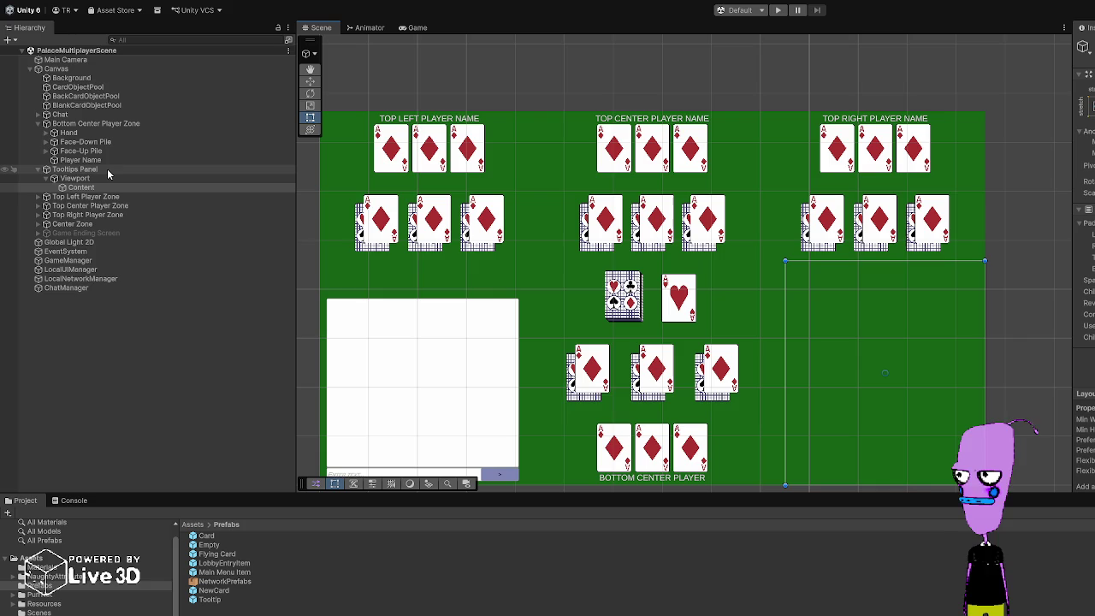
{"action": "left_click", "coordinate": [106, 170]}
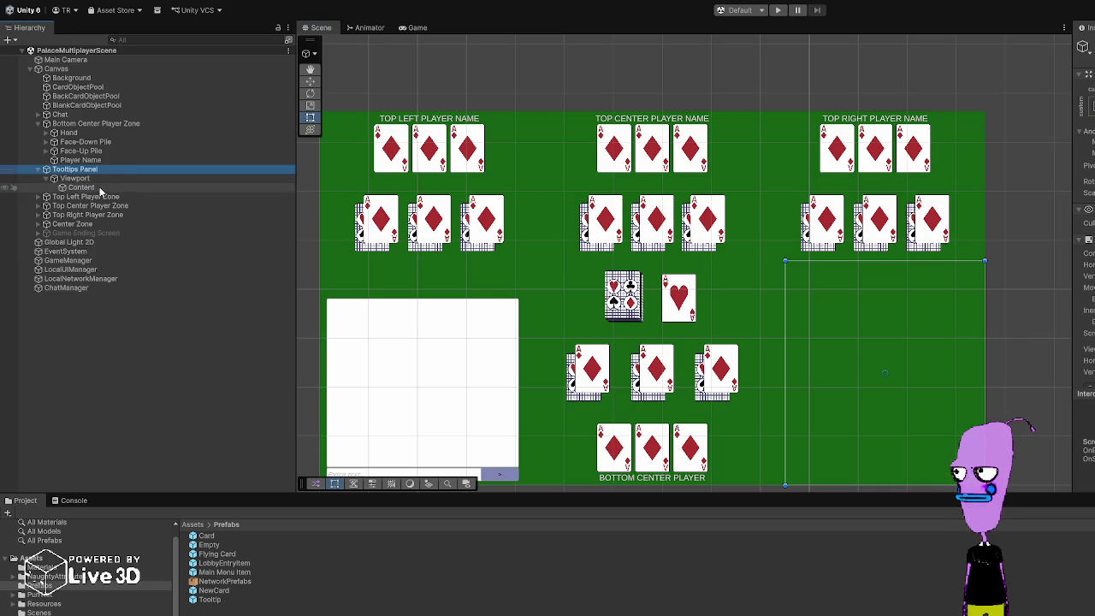
{"action": "left_click", "coordinate": [84, 69]}
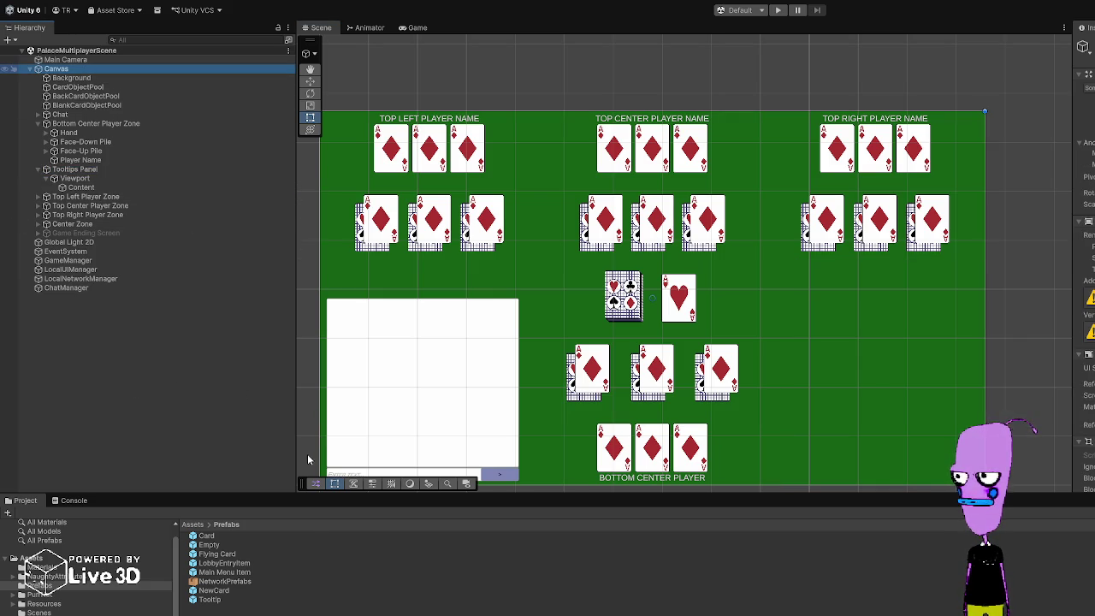
Step: Add a TextMeshPro button to the Canvas and drag it beside the BOTTOM CENTER PLAYER label
{"action": "left_click", "coordinate": [252, 334]}
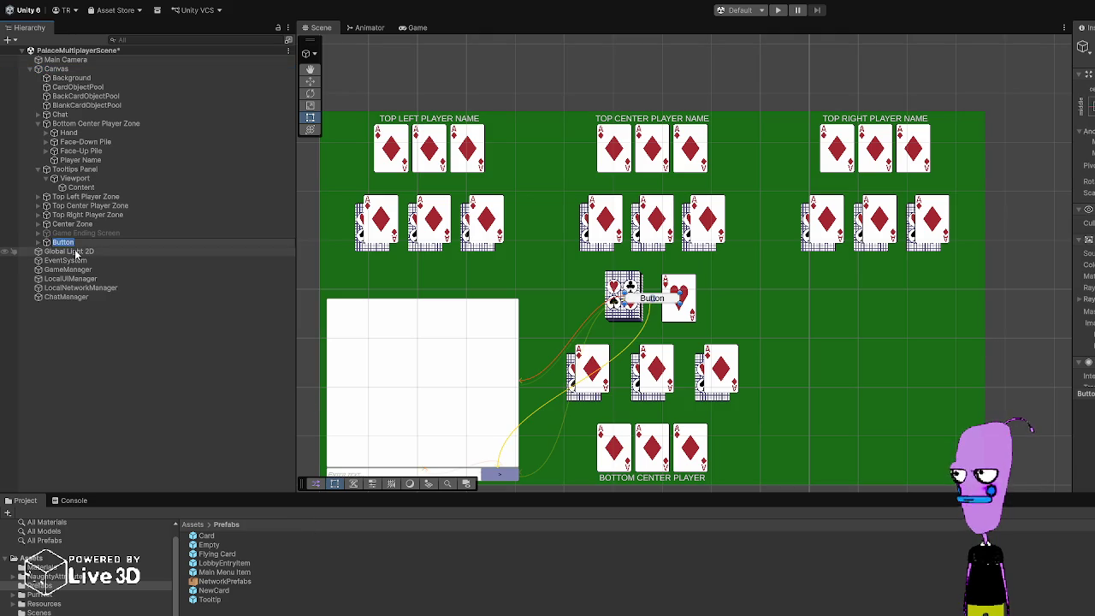
{"action": "key", "text": "Return"}
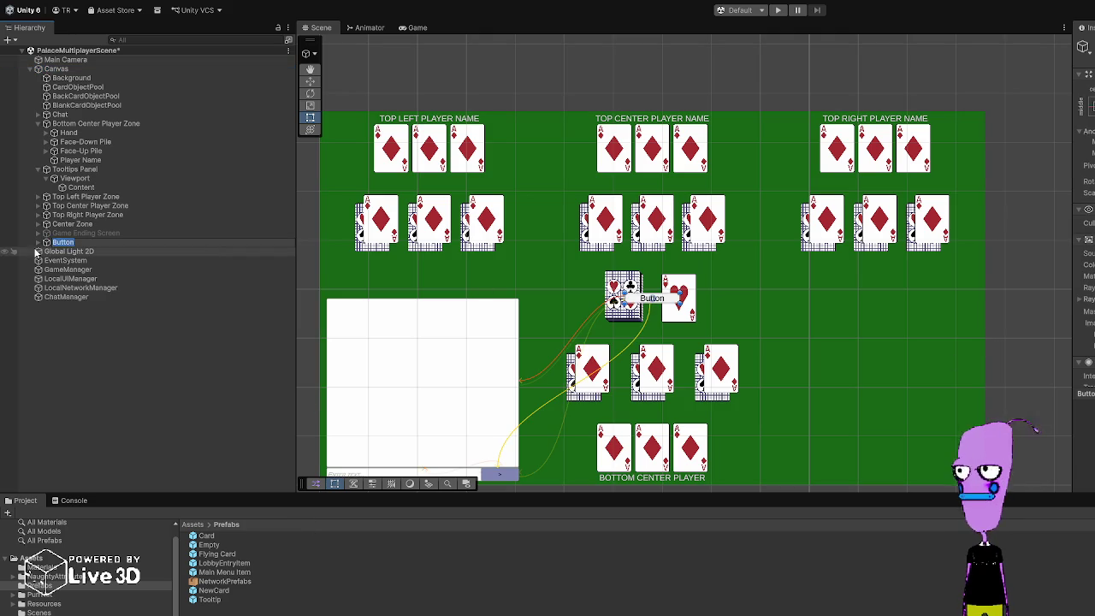
{"action": "mouse_move", "coordinate": [667, 306]}
{"action": "left_mouse_down"}
{"action": "mouse_move", "coordinate": [723, 310]}
{"action": "mouse_move", "coordinate": [698, 310]}
{"action": "mouse_move", "coordinate": [766, 449]}
{"action": "mouse_move", "coordinate": [759, 484]}
{"action": "left_mouse_up"}
Step: Change the button's Text (TMP) label to 'Click Me!'
{"action": "left_click", "coordinate": [38, 242]}
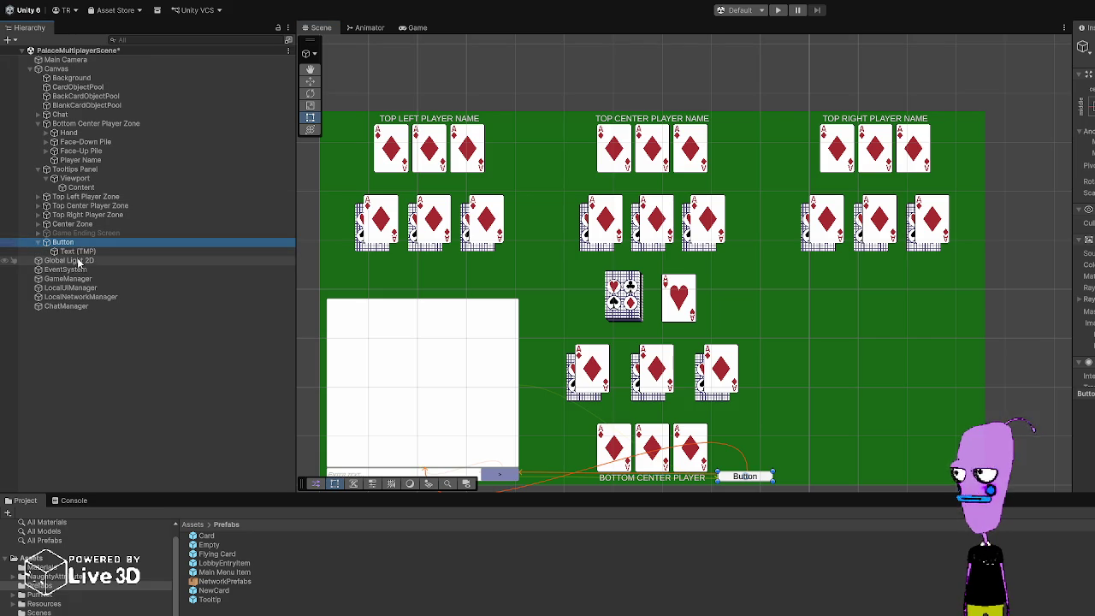
{"action": "left_click", "coordinate": [79, 250]}
{"action": "left_click", "coordinate": [1086, 282]}
{"action": "type", "text": "Cl"}
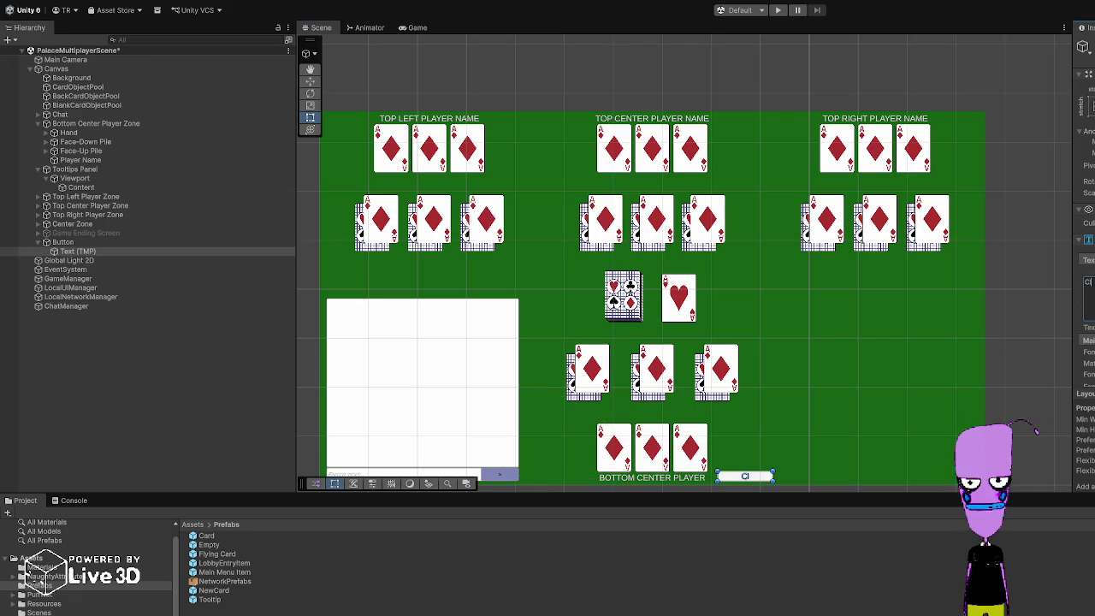
{"action": "type", "text": "ick Me!"}
{"action": "scroll", "coordinate": [1084, 214], "scroll_direction": "down", "scroll_amount": 5}
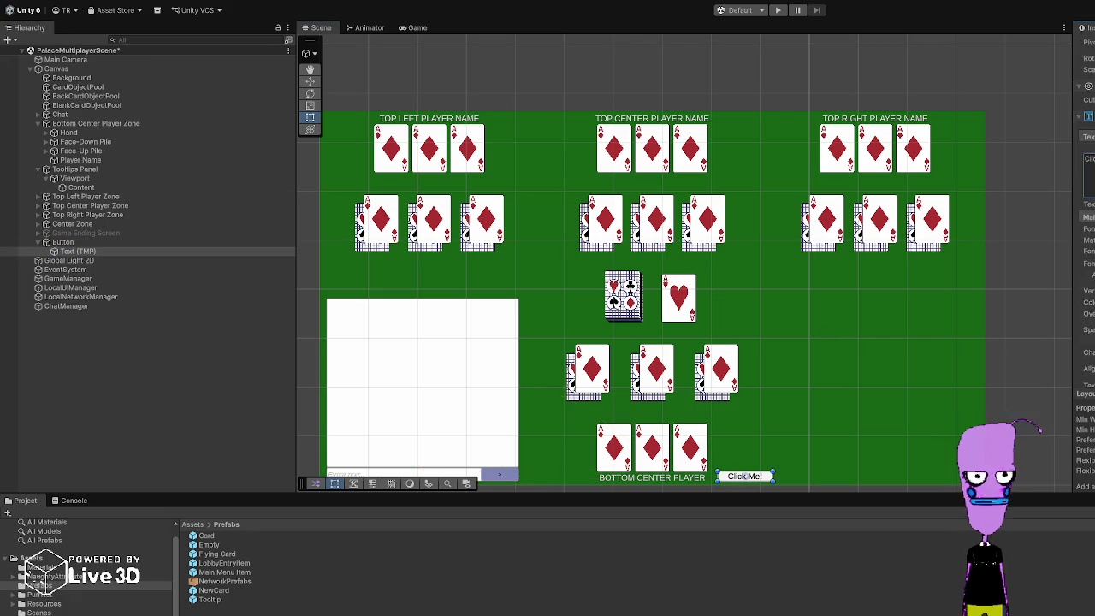
{"action": "left_click", "coordinate": [62, 242]}
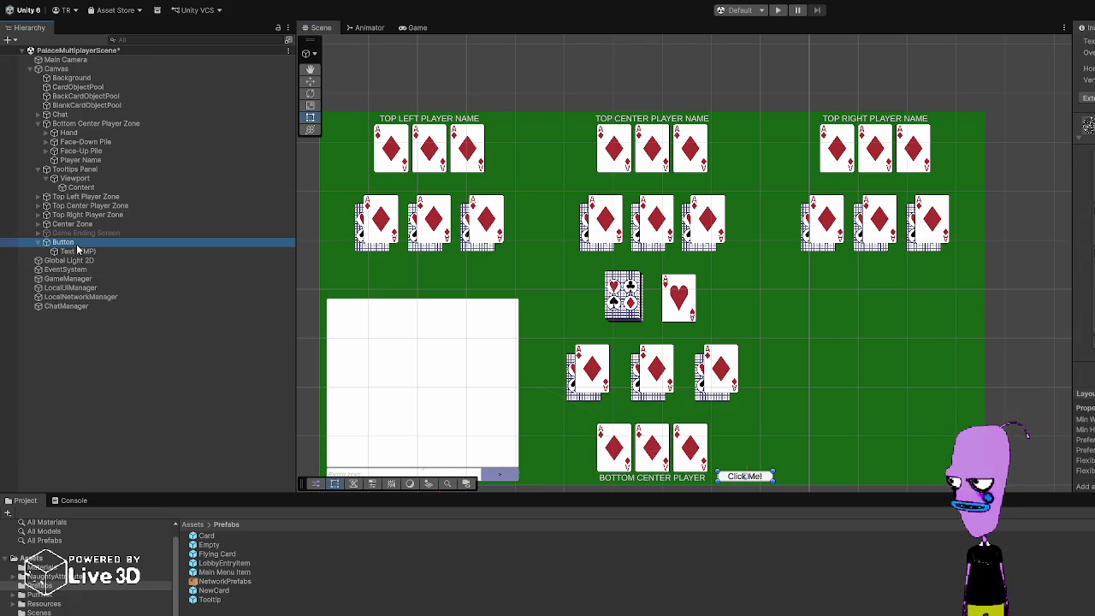
Step: Add an On Click () entry targeting the Tooltips Panel on the button, then enter Play mode
{"action": "left_click", "coordinate": [1089, 289]}
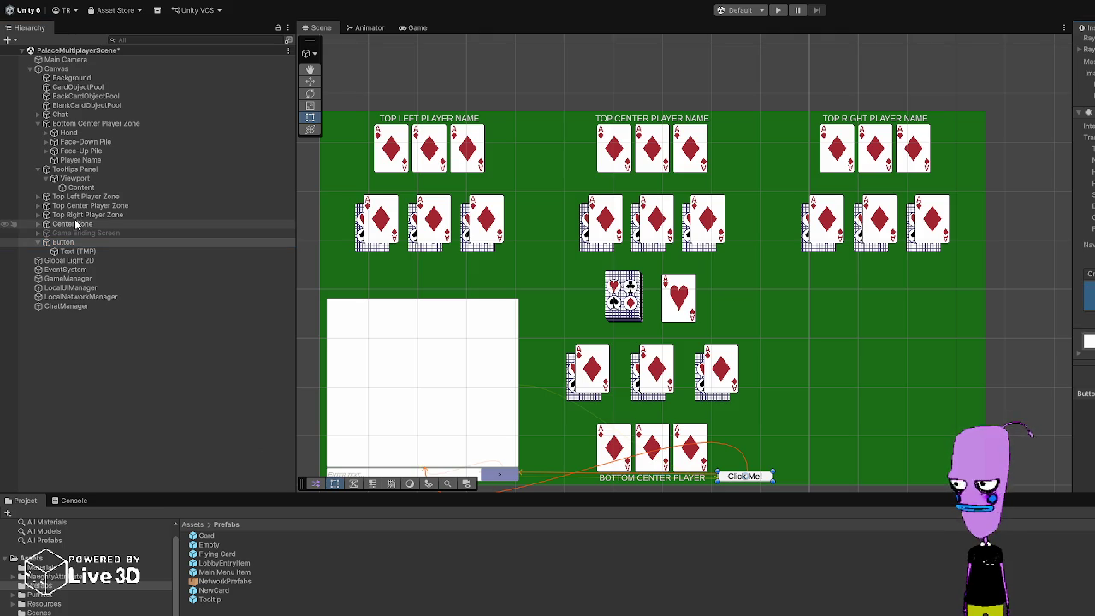
{"action": "left_click", "coordinate": [83, 171]}
{"action": "mouse_move", "coordinate": [83, 170]}
{"action": "left_mouse_down"}
{"action": "mouse_move", "coordinate": [898, 286]}
{"action": "mouse_move", "coordinate": [1086, 301]}
{"action": "left_mouse_up"}
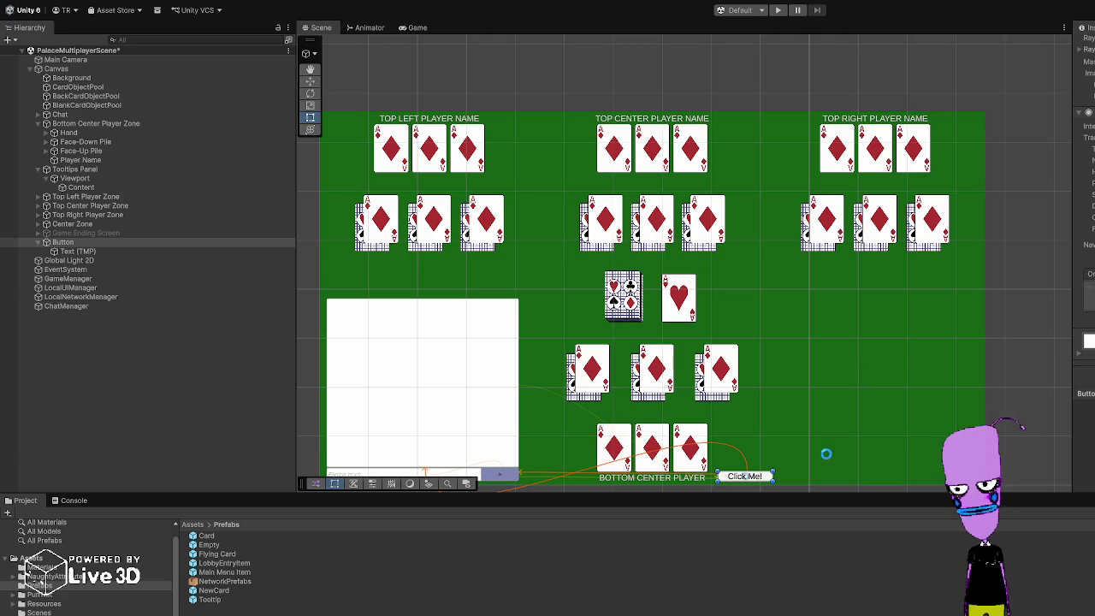
{"action": "scroll", "coordinate": [1085, 256], "scroll_direction": "up", "scroll_amount": 3}
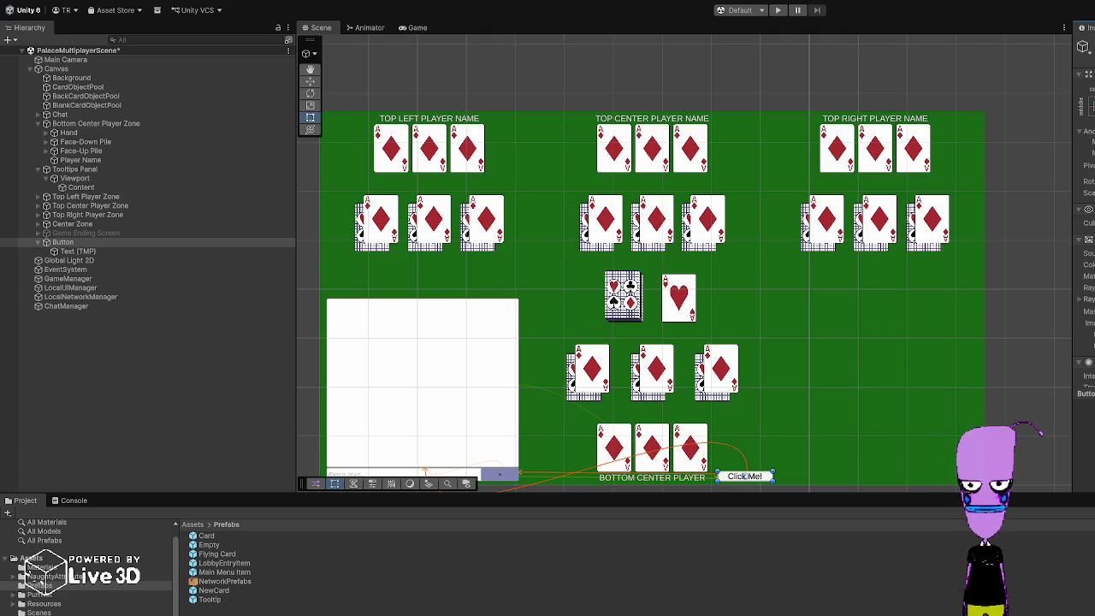
{"action": "scroll", "coordinate": [1085, 257], "scroll_direction": "down", "scroll_amount": 5}
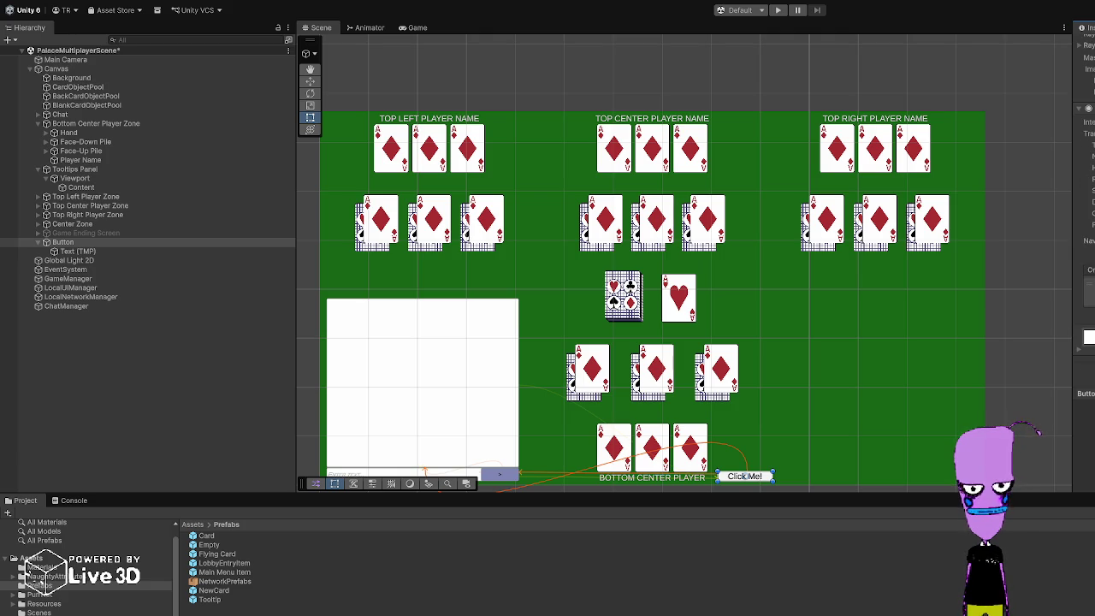
{"action": "left_click", "coordinate": [83, 170]}
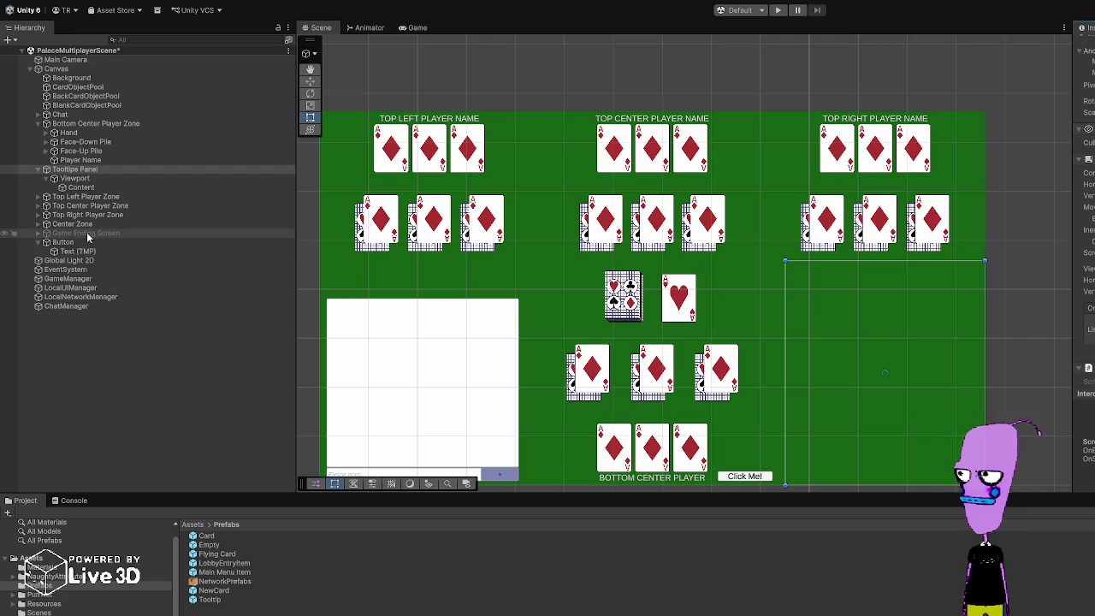
{"action": "left_click", "coordinate": [64, 243]}
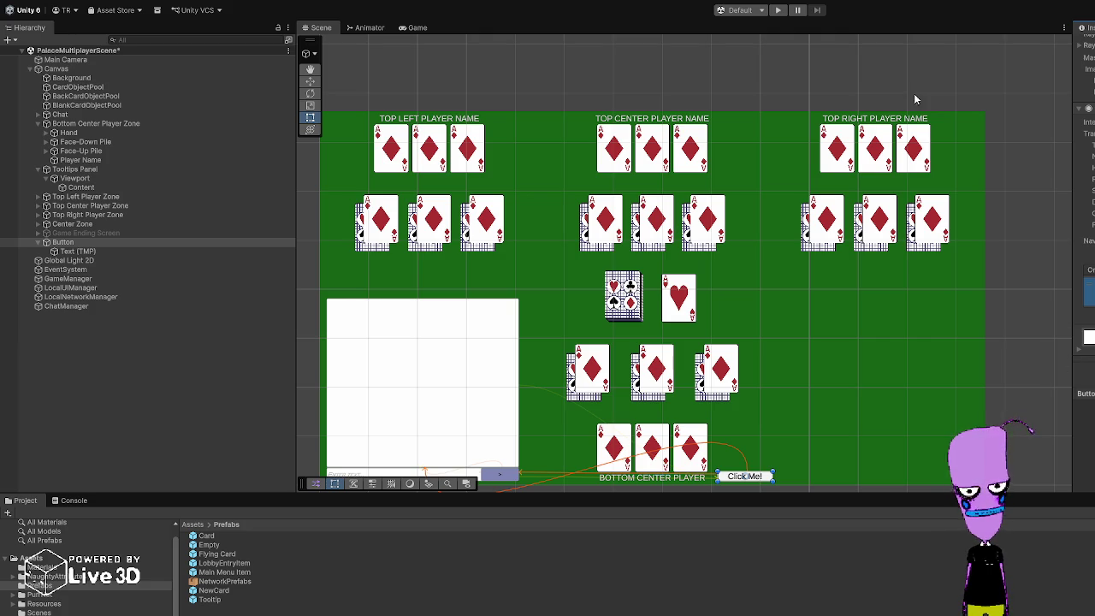
{"action": "left_click", "coordinate": [778, 10]}
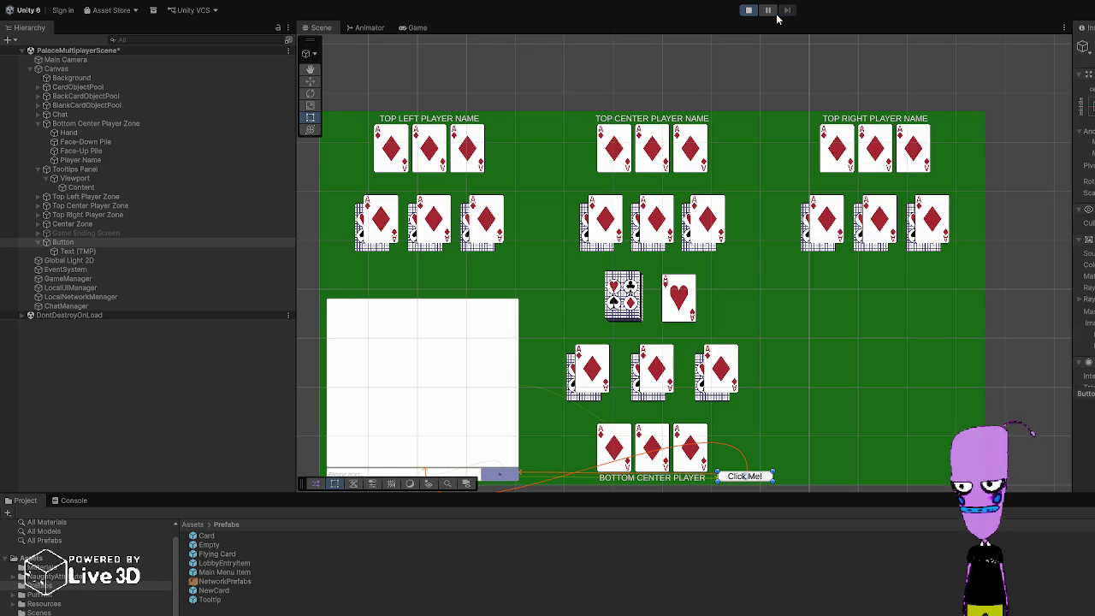
Step: Test Click Me! in the running game, check the error log, and stop playing
{"action": "left_click", "coordinate": [783, 480]}
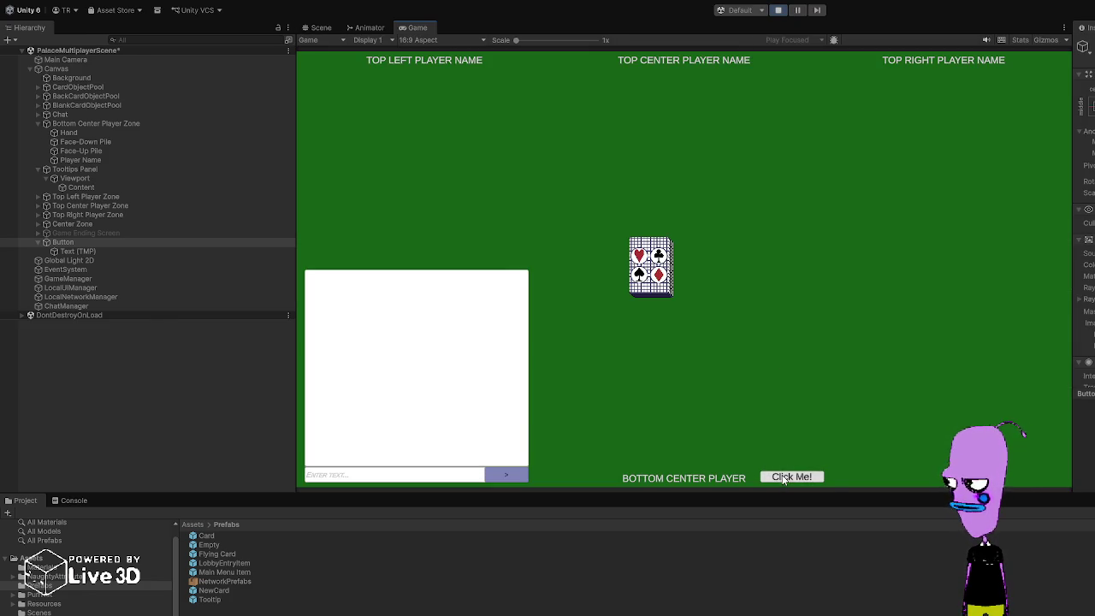
{"action": "key", "text": "ctrl+shift+c"}
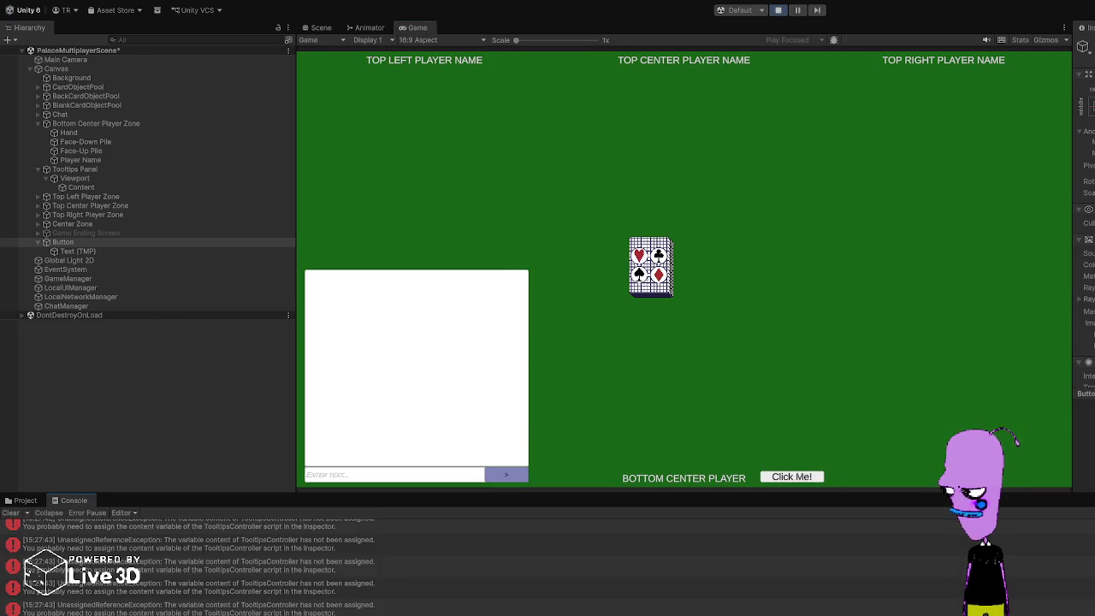
{"action": "left_click", "coordinate": [778, 9]}
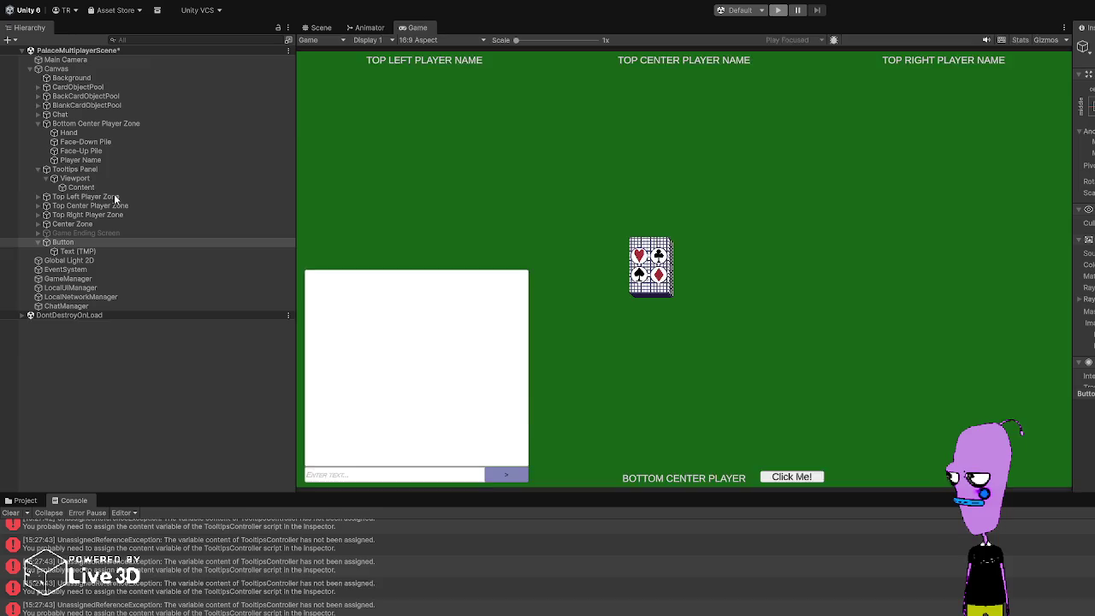
{"action": "left_click", "coordinate": [83, 170]}
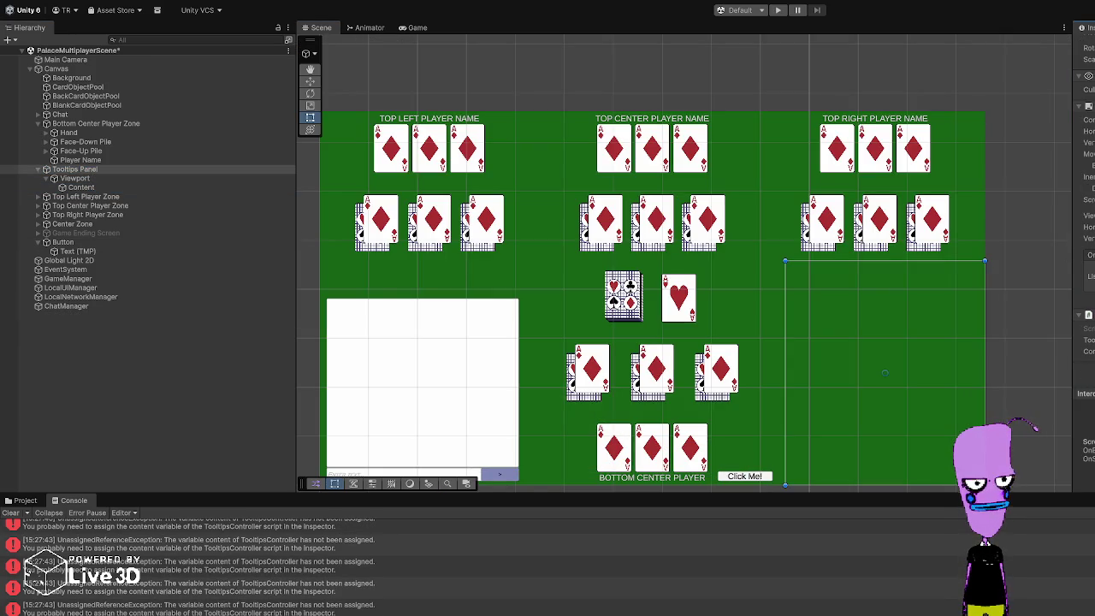
Step: Select the Tooltip prefab in Prefabs, rerun the scene, and click Click Me! twice
{"action": "left_click", "coordinate": [25, 501]}
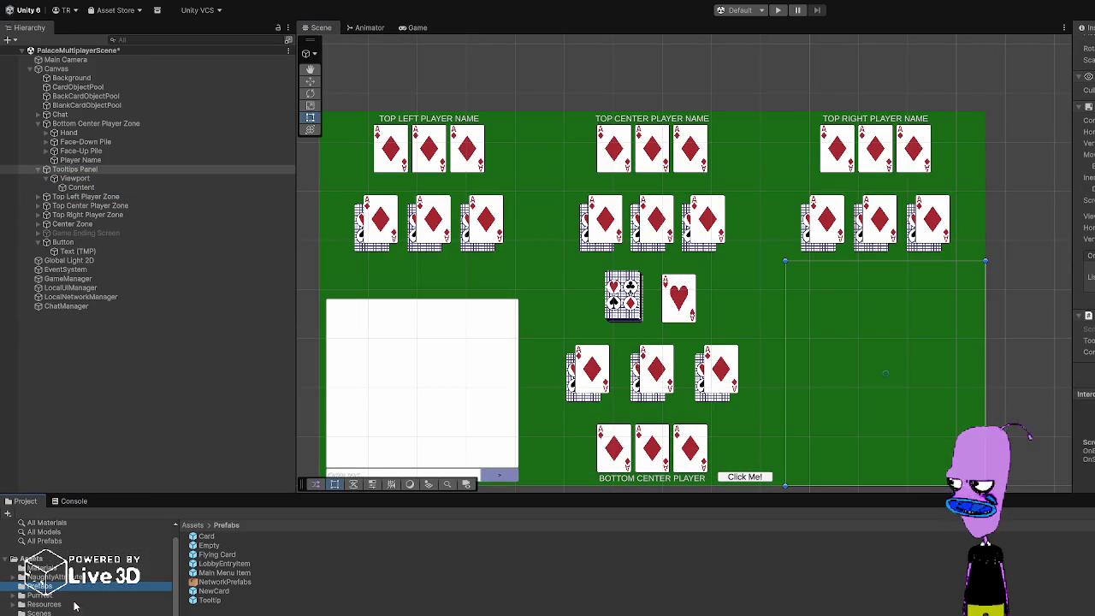
{"action": "left_click", "coordinate": [209, 599]}
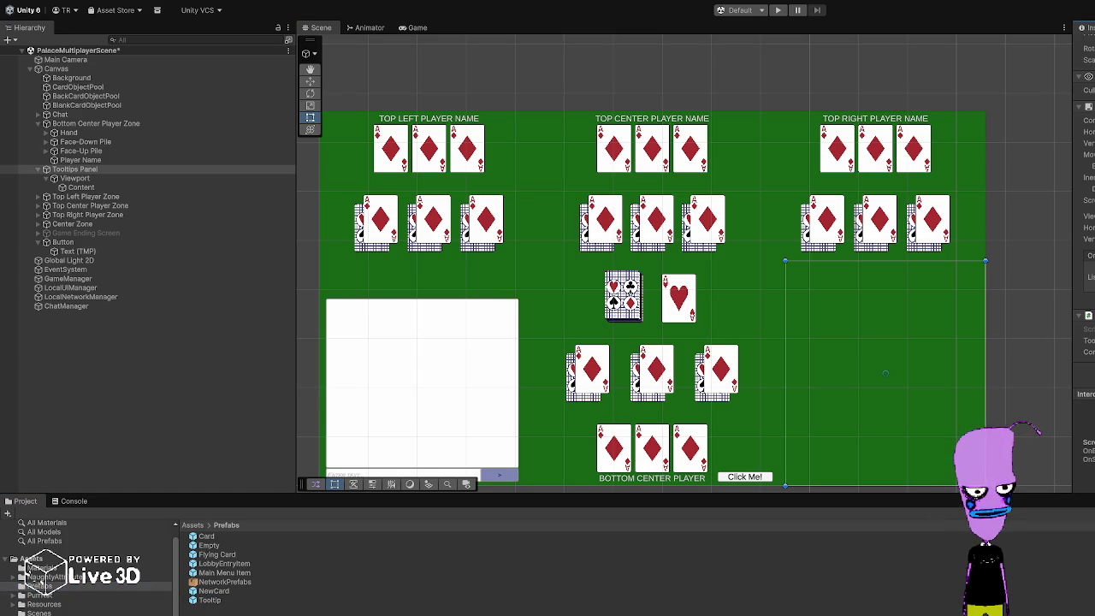
{"action": "left_click", "coordinate": [778, 10]}
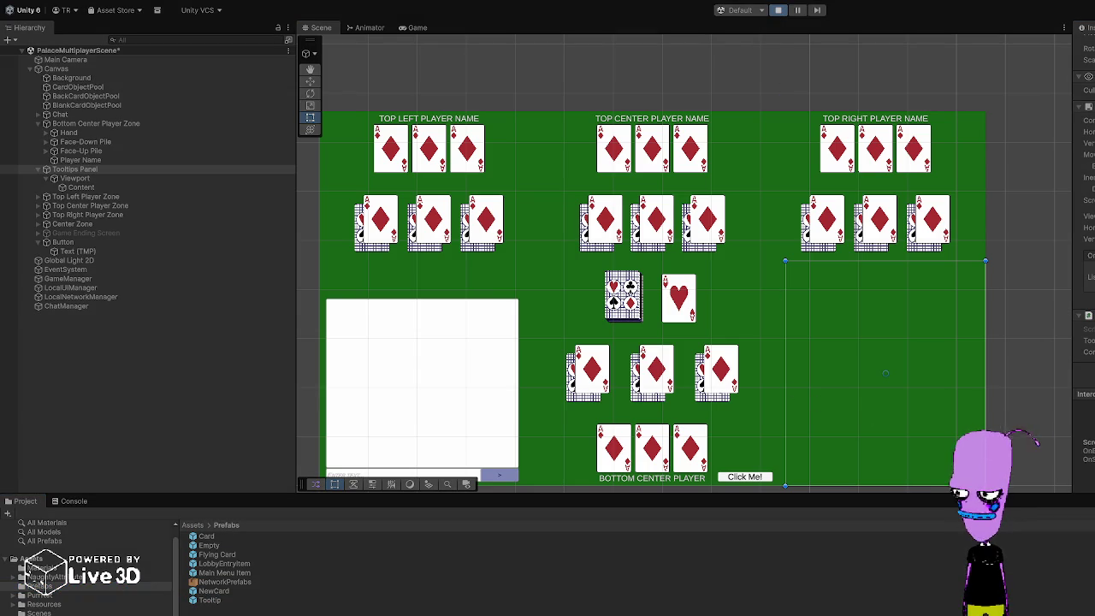
{"action": "left_click", "coordinate": [787, 477]}
{"action": "left_click", "coordinate": [786, 479]}
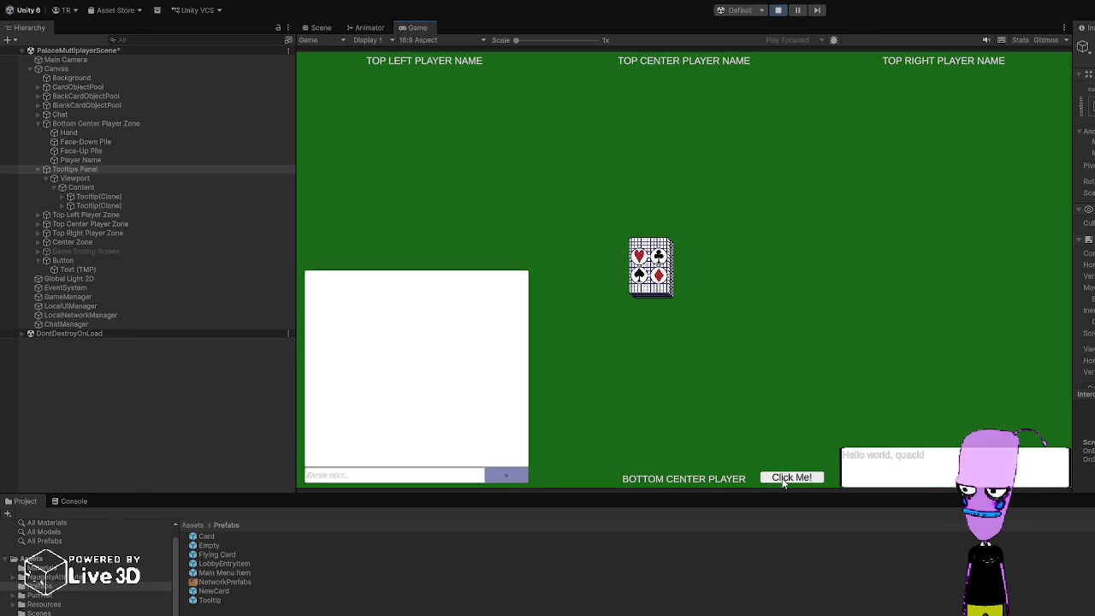
Step: Click Click Me! in quick bursts to stack fading 'Hello world, quack!' tooltips, then stop playing
{"action": "left_click", "coordinate": [785, 479]}
{"action": "left_click", "coordinate": [784, 479]}
{"action": "left_click", "coordinate": [784, 479]}
{"action": "left_click", "coordinate": [786, 480]}
{"action": "left_click", "coordinate": [786, 480]}
{"action": "left_click", "coordinate": [786, 481]}
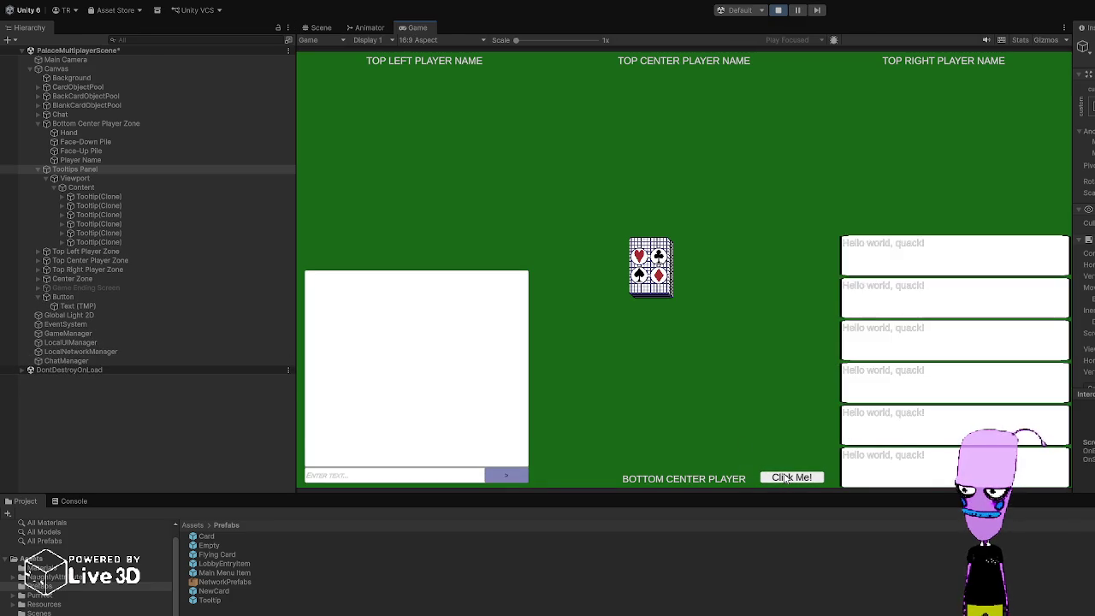
{"action": "left_click", "coordinate": [784, 479]}
{"action": "left_click", "coordinate": [784, 479]}
{"action": "left_click", "coordinate": [783, 479]}
{"action": "left_click", "coordinate": [782, 479]}
{"action": "left_click", "coordinate": [782, 479]}
{"action": "left_click", "coordinate": [782, 479]}
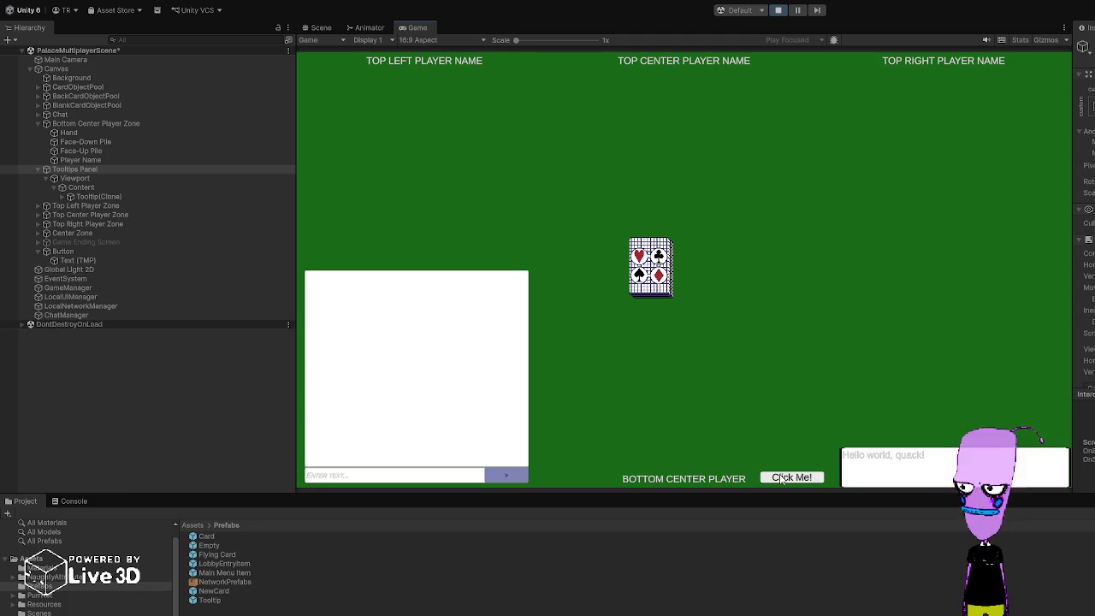
{"action": "left_click", "coordinate": [781, 480]}
{"action": "left_click", "coordinate": [781, 480]}
{"action": "left_click", "coordinate": [781, 480]}
{"action": "left_click", "coordinate": [781, 480]}
{"action": "left_click", "coordinate": [781, 480]}
{"action": "left_click", "coordinate": [779, 480]}
{"action": "left_click", "coordinate": [780, 480]}
{"action": "left_click", "coordinate": [780, 480]}
{"action": "left_click", "coordinate": [780, 480]}
{"action": "left_click", "coordinate": [780, 481]}
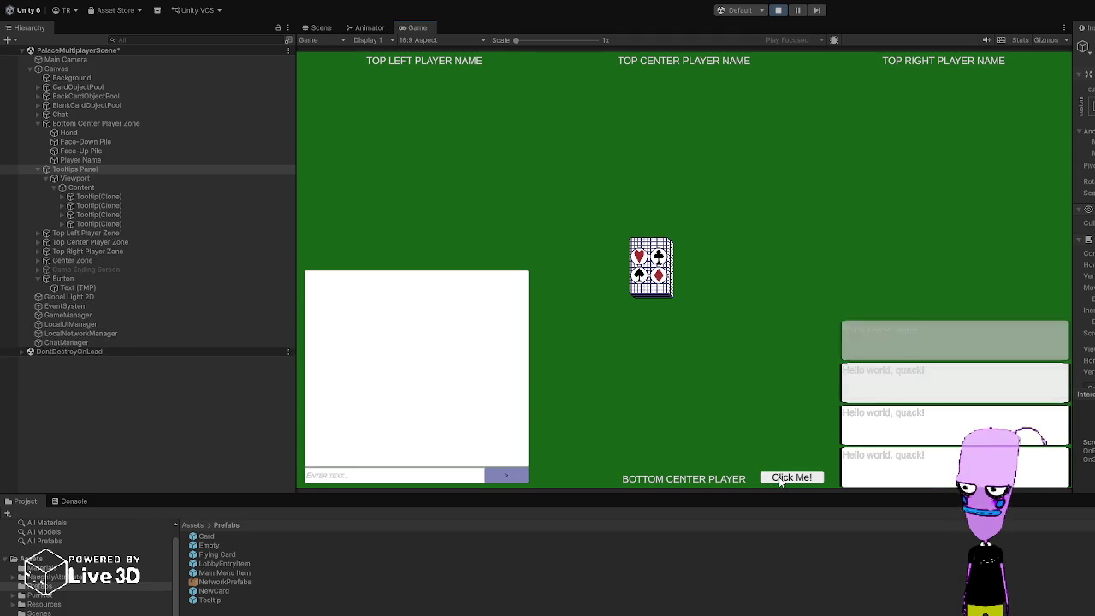
{"action": "left_click", "coordinate": [779, 10]}
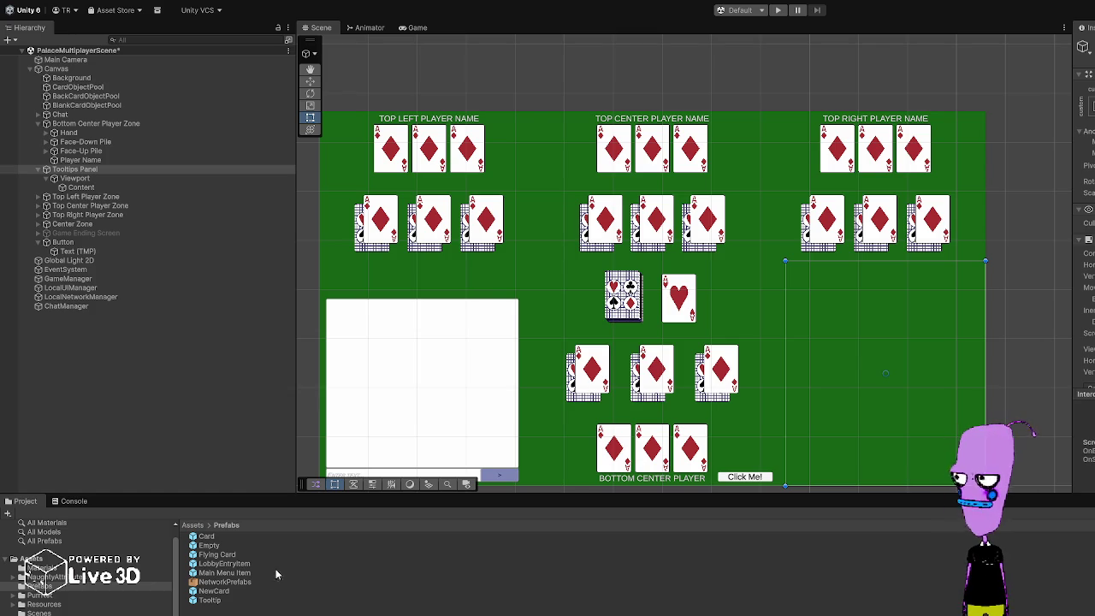
Step: Check the Tooltip prefab's Fade and Life fields, then rerun the scene and click Click Me!
{"action": "left_click", "coordinate": [226, 601]}
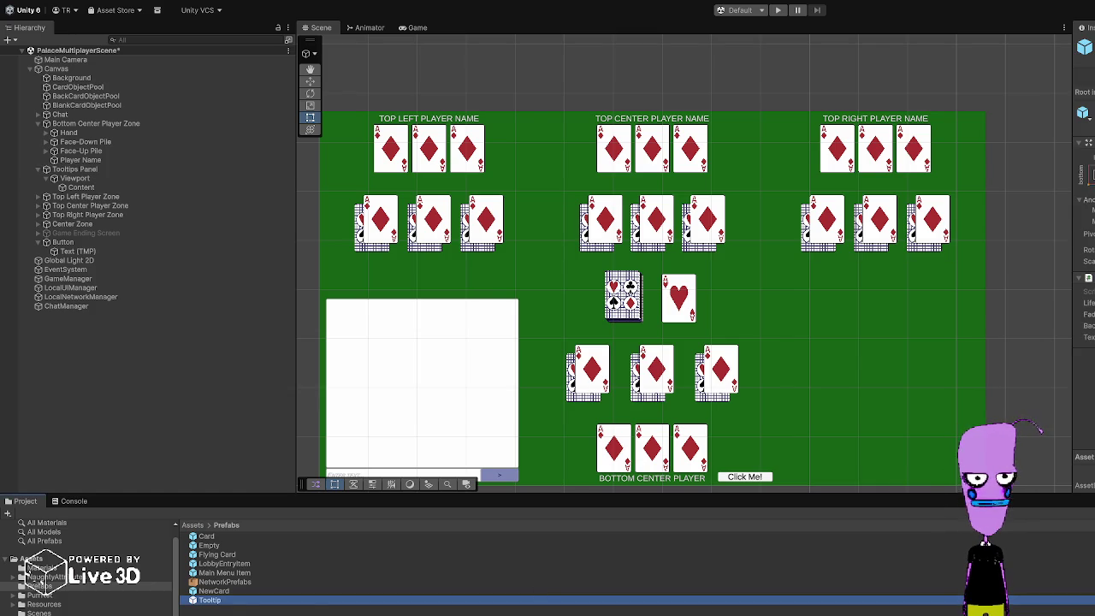
{"action": "left_click", "coordinate": [1088, 303]}
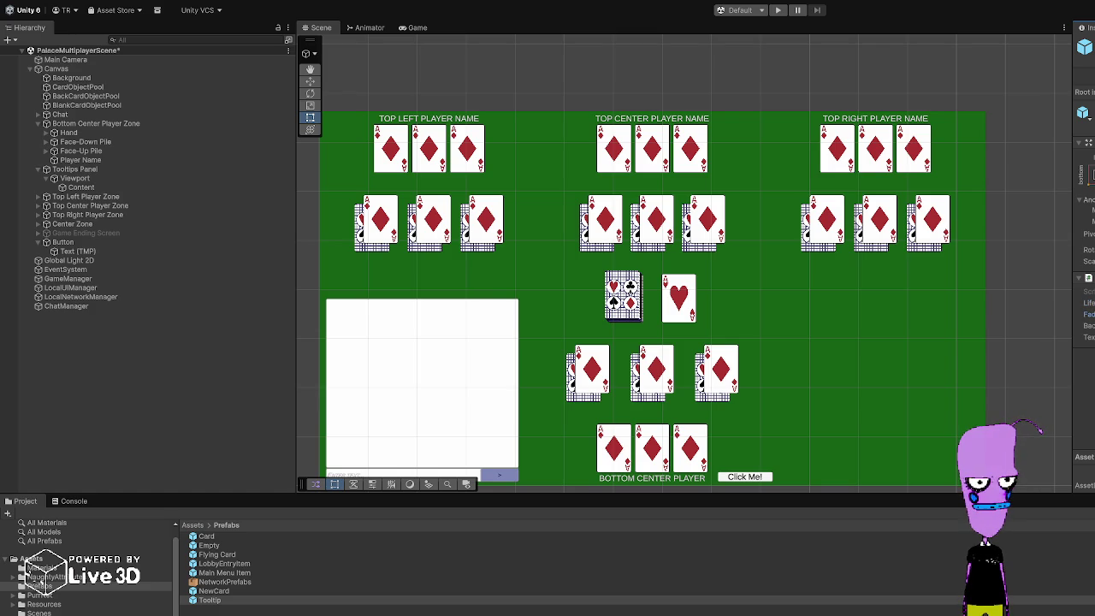
{"action": "left_click", "coordinate": [1088, 302]}
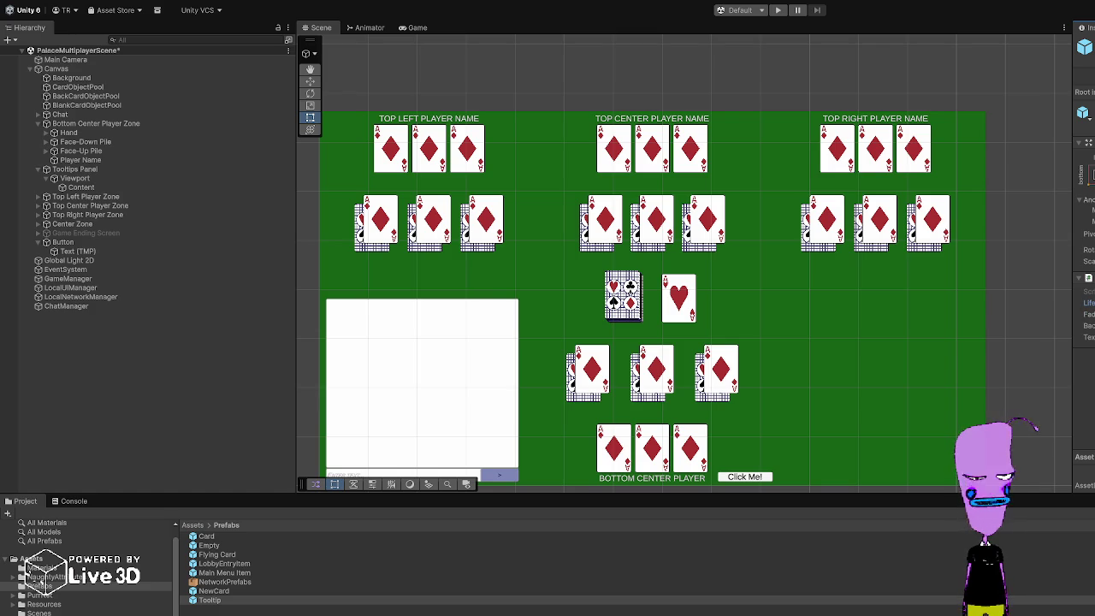
{"action": "left_click", "coordinate": [778, 10]}
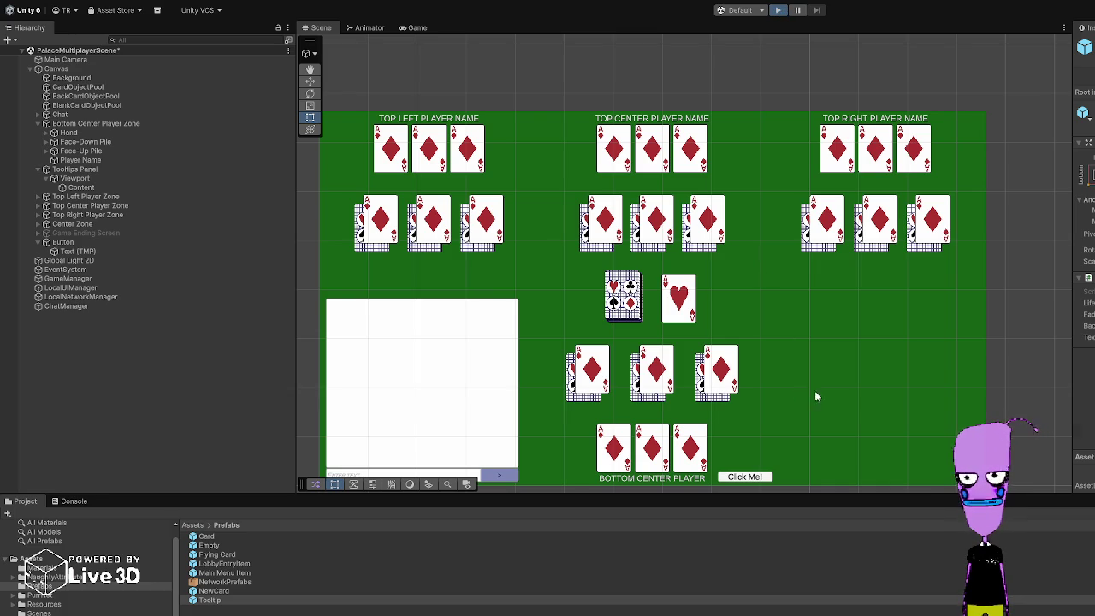
{"action": "left_click", "coordinate": [786, 477]}
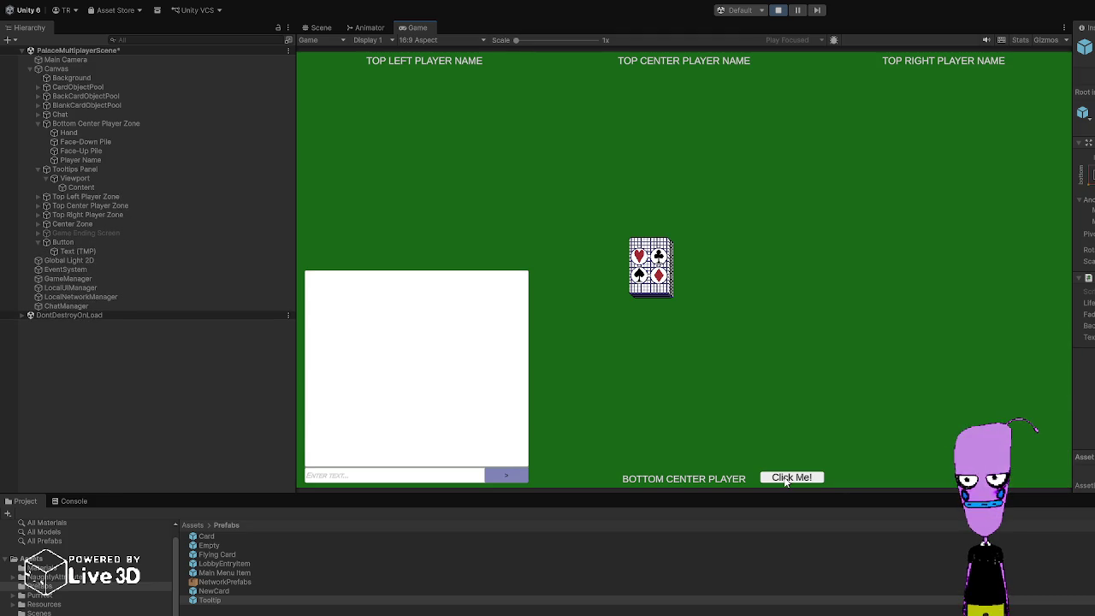
Step: Click Click Me! several times for more fading tooltips, then exit Play mode
{"action": "left_click", "coordinate": [786, 478]}
{"action": "triple_click", "coordinate": [785, 478]}
{"action": "left_click", "coordinate": [785, 477]}
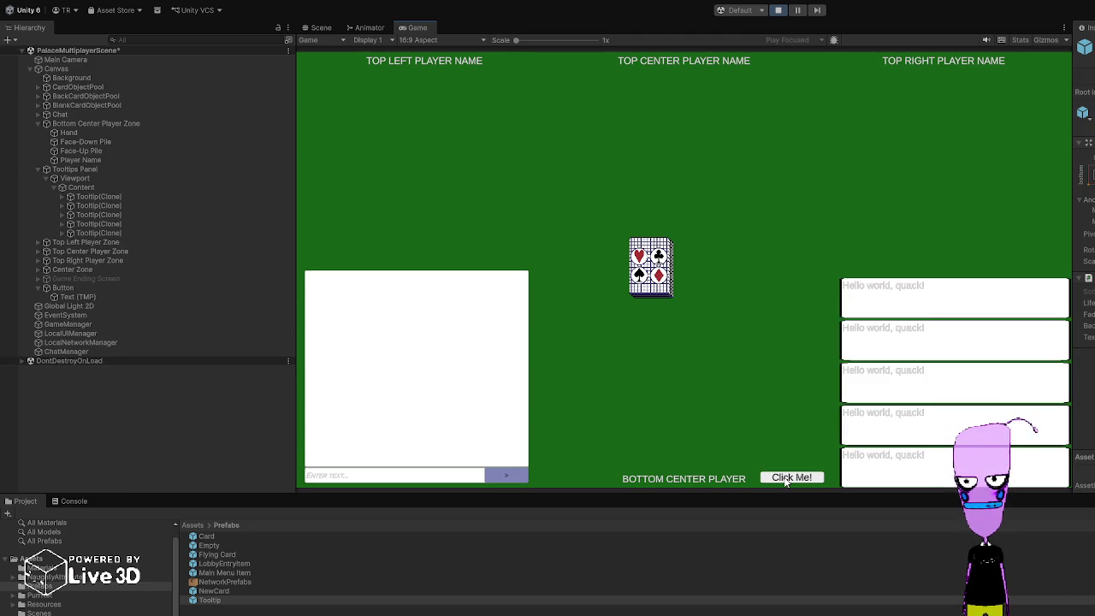
{"action": "left_click", "coordinate": [779, 11]}
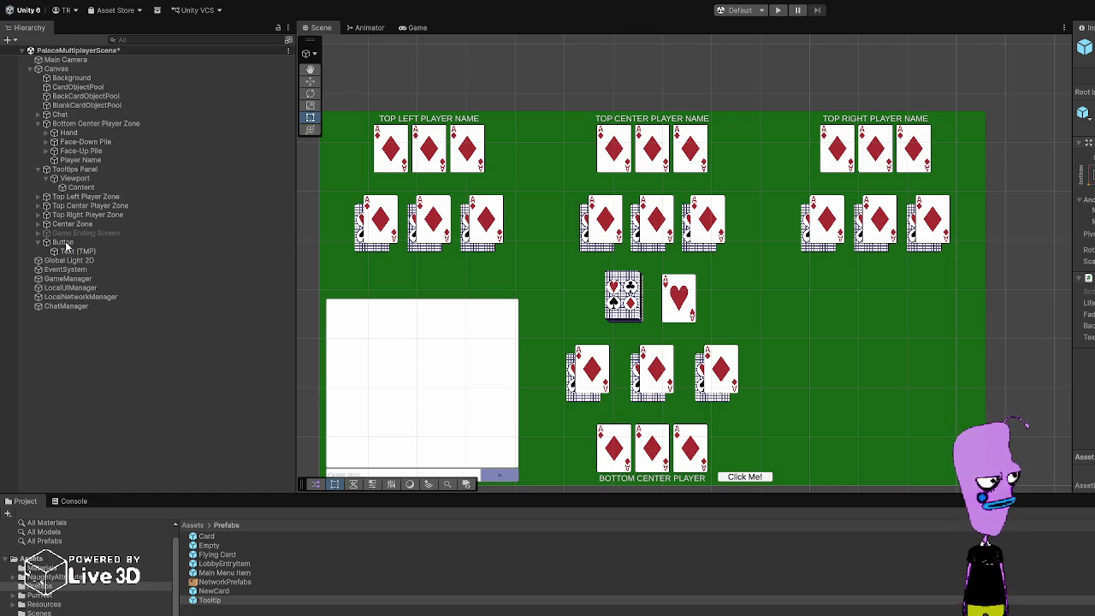
Step: Delete the Click Me! Button object from the Canvas
{"action": "left_click", "coordinate": [66, 244]}
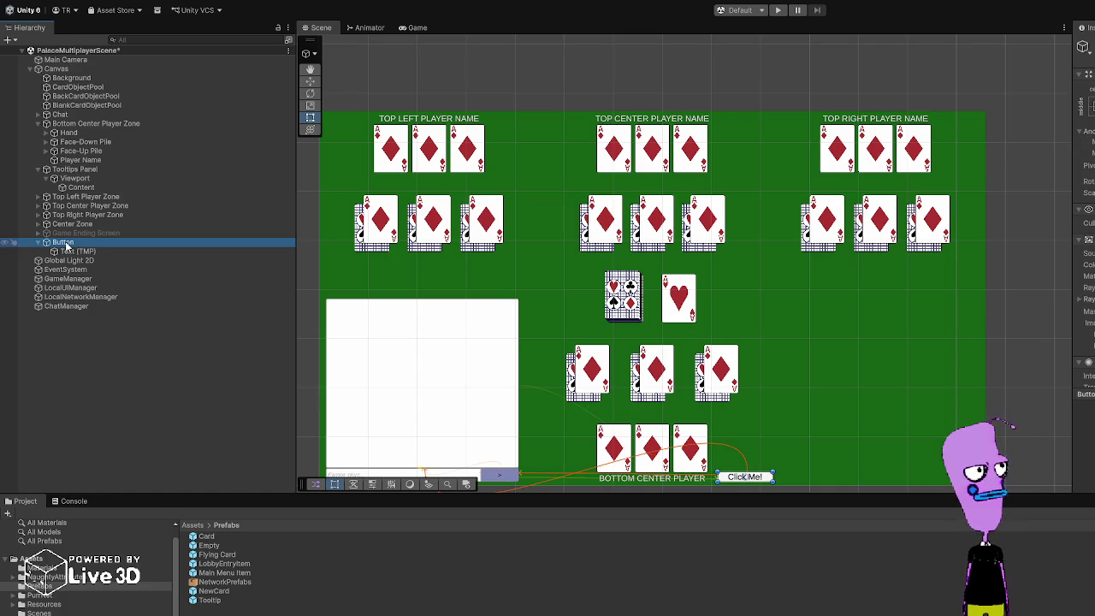
{"action": "key", "text": "Delete"}
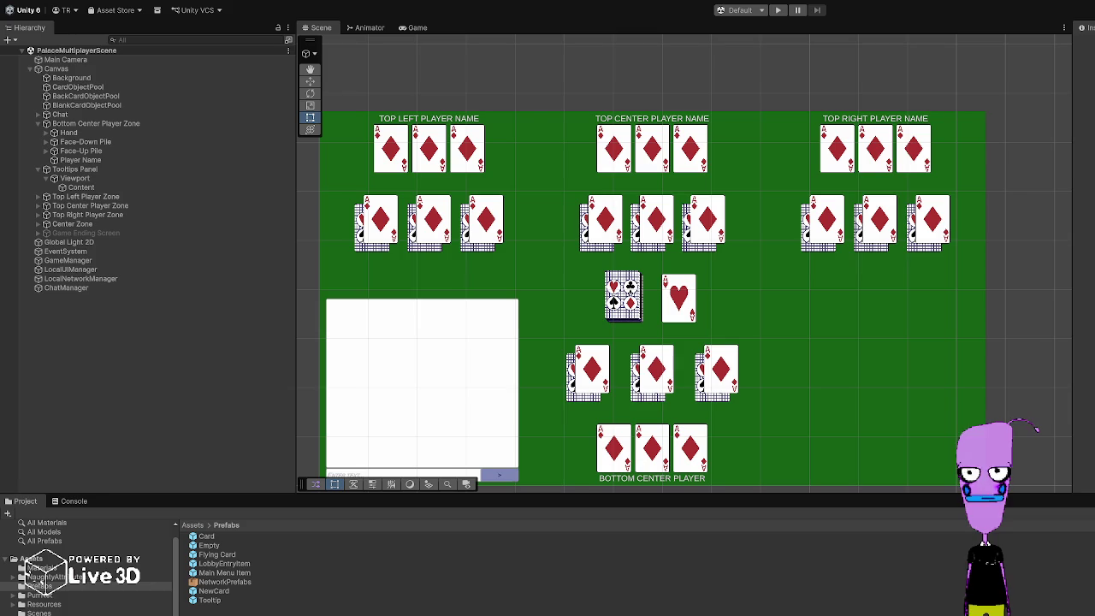
Step: Pan across the card table, glance at the Console, then open the Assets > Scenes folder
{"action": "scroll", "coordinate": [545, 343], "scroll_direction": "down", "scroll_amount": 3}
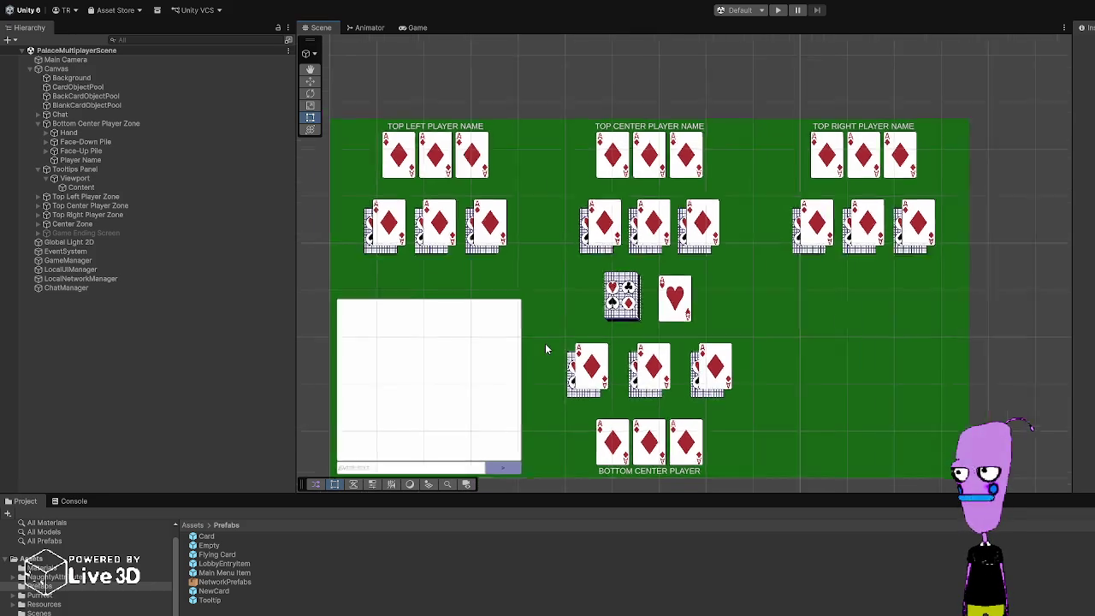
{"action": "left_click_drag", "start_coordinate": [567, 335], "coordinate": [588, 317]}
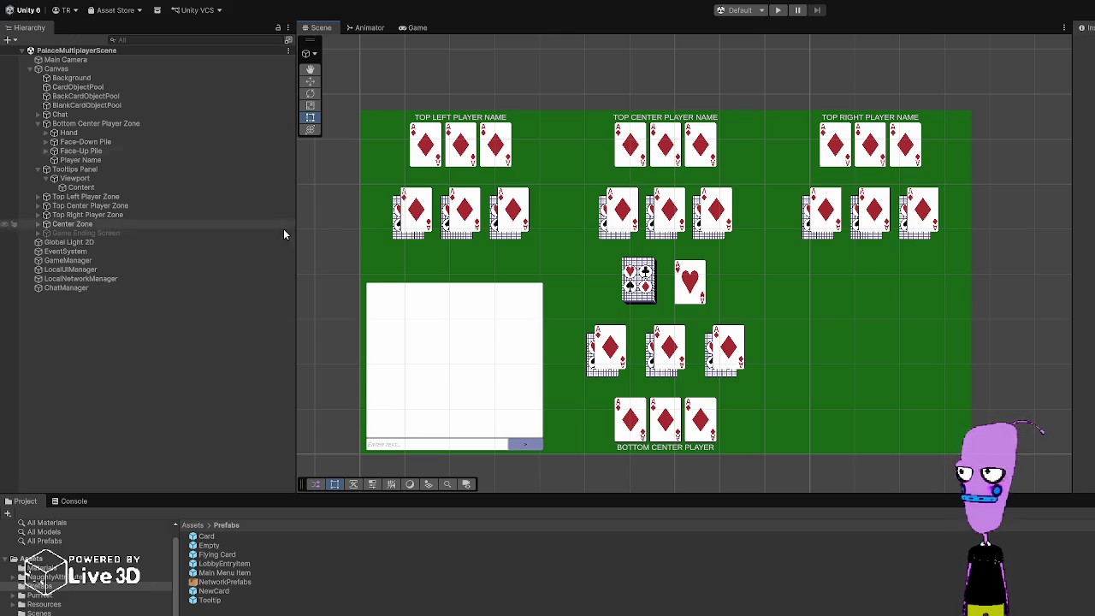
{"action": "left_click", "coordinate": [60, 503]}
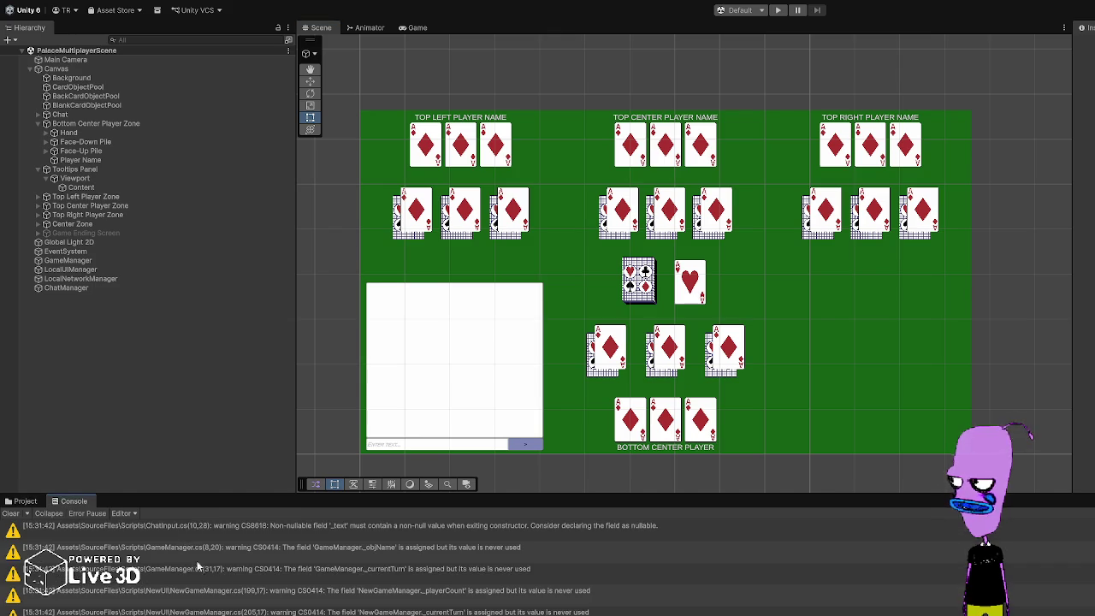
{"action": "left_click", "coordinate": [30, 504]}
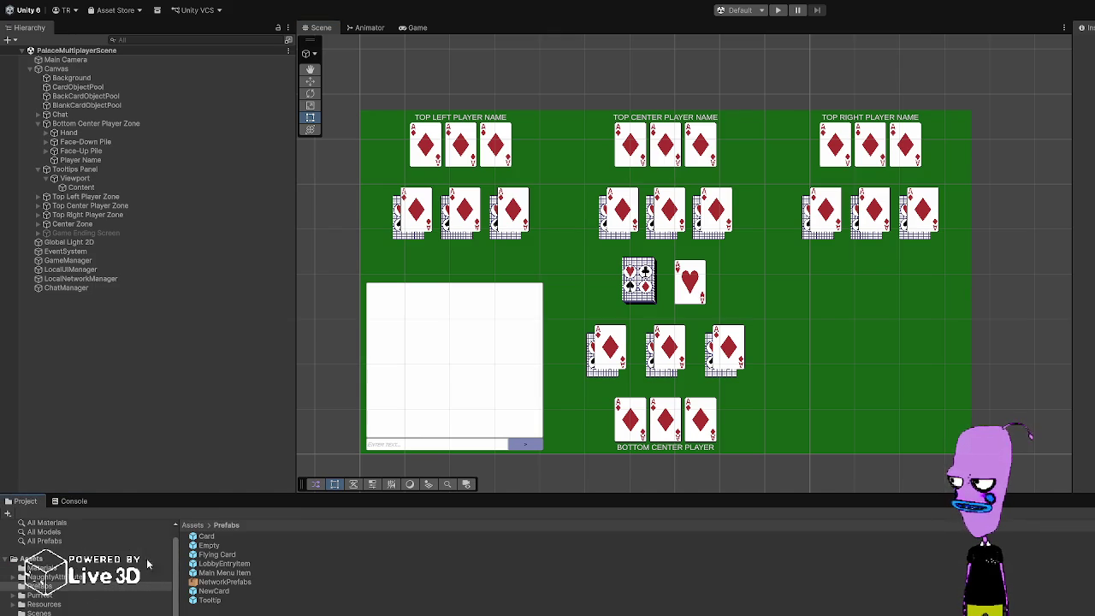
{"action": "left_click", "coordinate": [39, 613]}
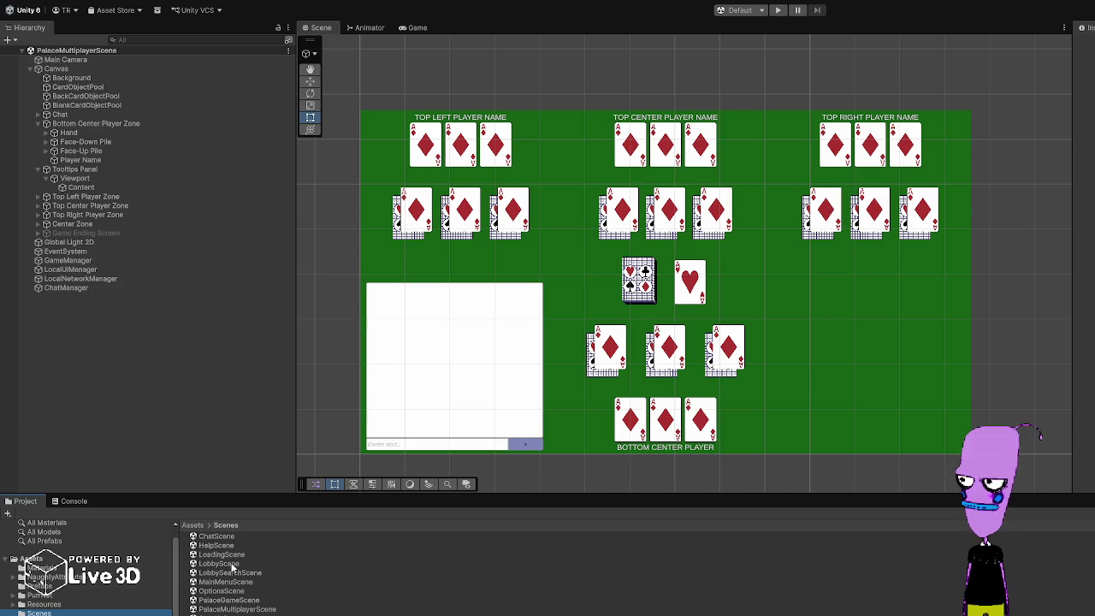
Step: Open LoadingScene, run it, and choose Host Game to reach the LobbyScene
{"action": "double_click", "coordinate": [231, 554]}
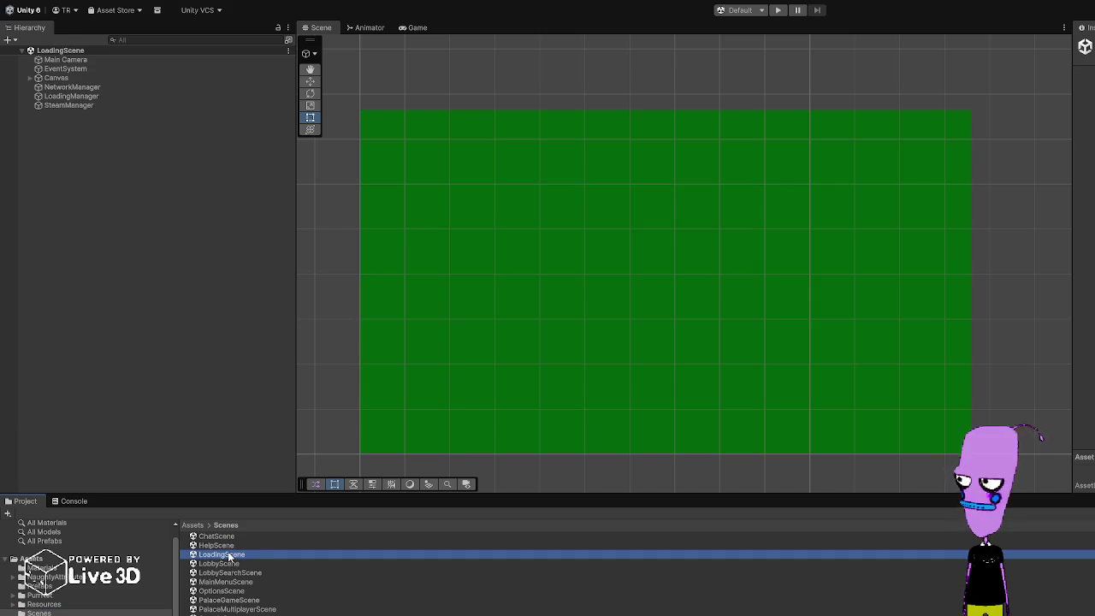
{"action": "left_click", "coordinate": [778, 10]}
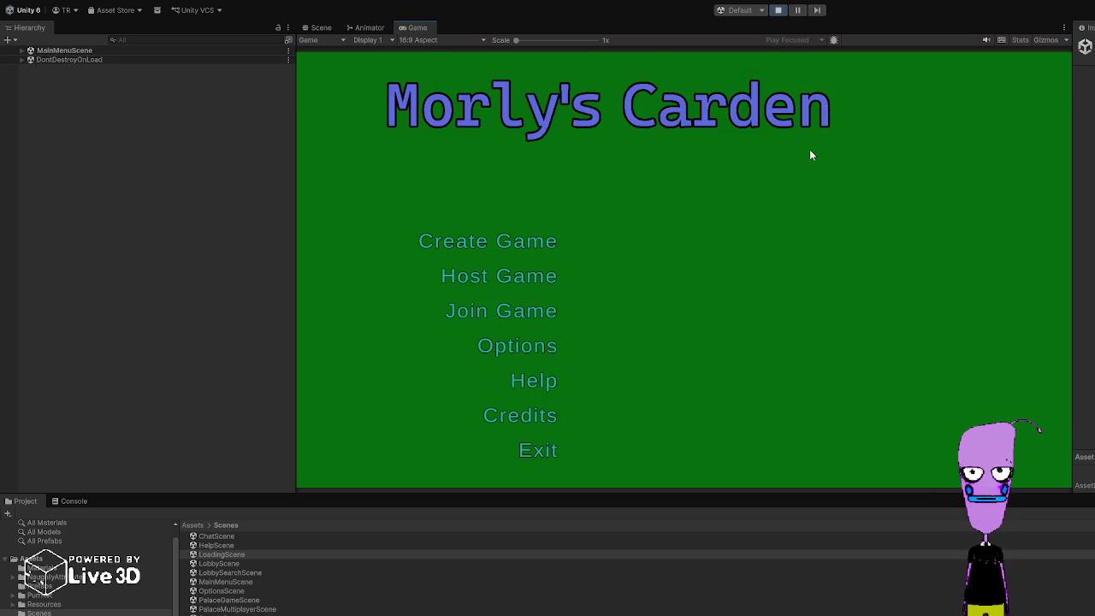
{"action": "left_click", "coordinate": [501, 281]}
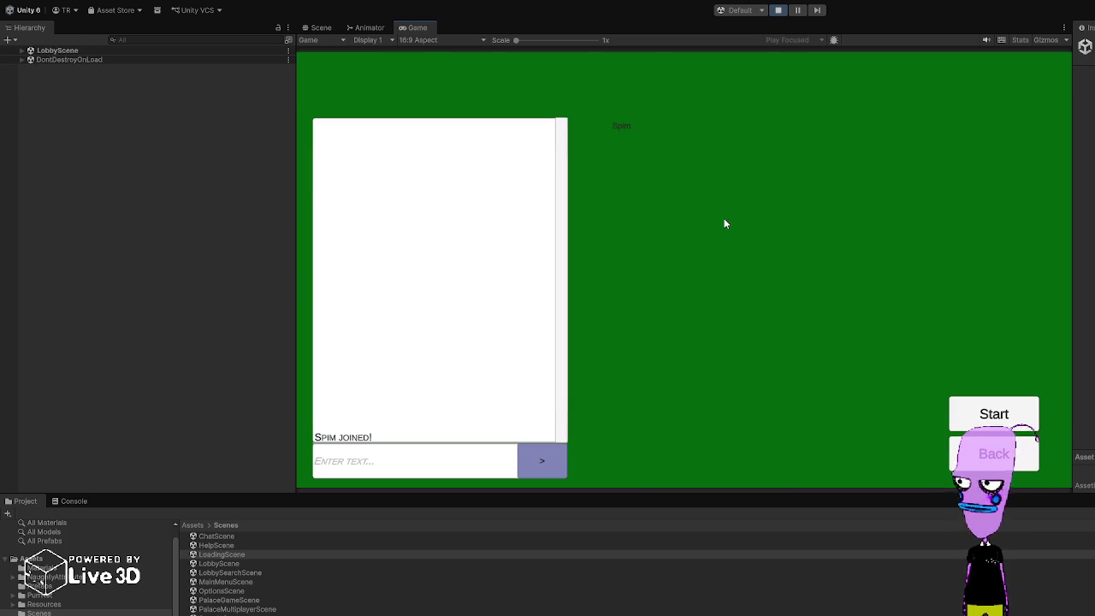
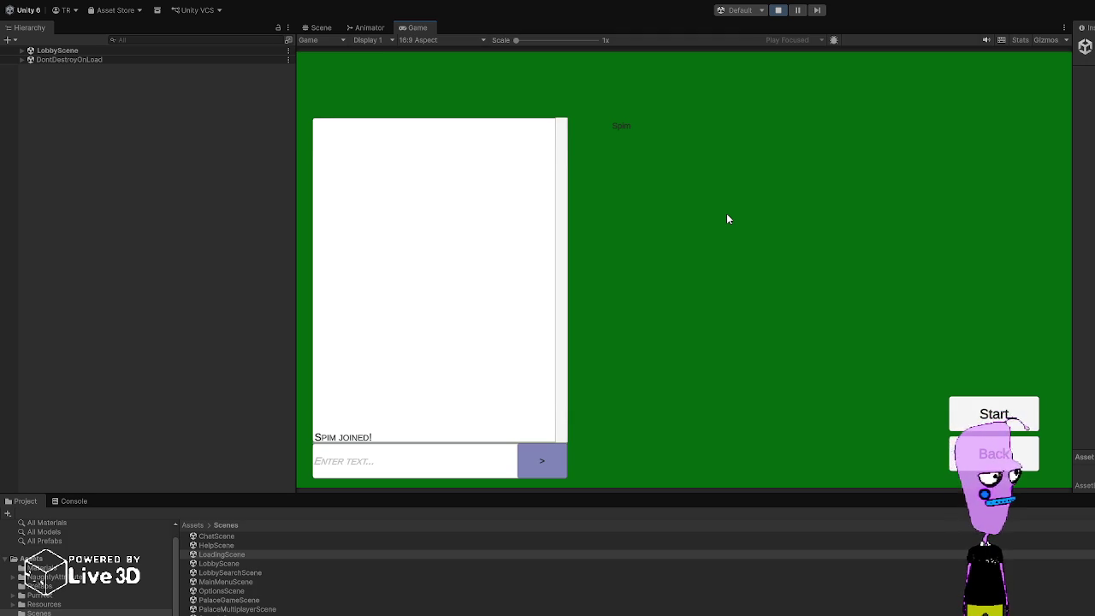
Step: Turn the music volume down to about 5% in Options, go back to the lobby, and start the card game
{"action": "key", "text": "Escape"}
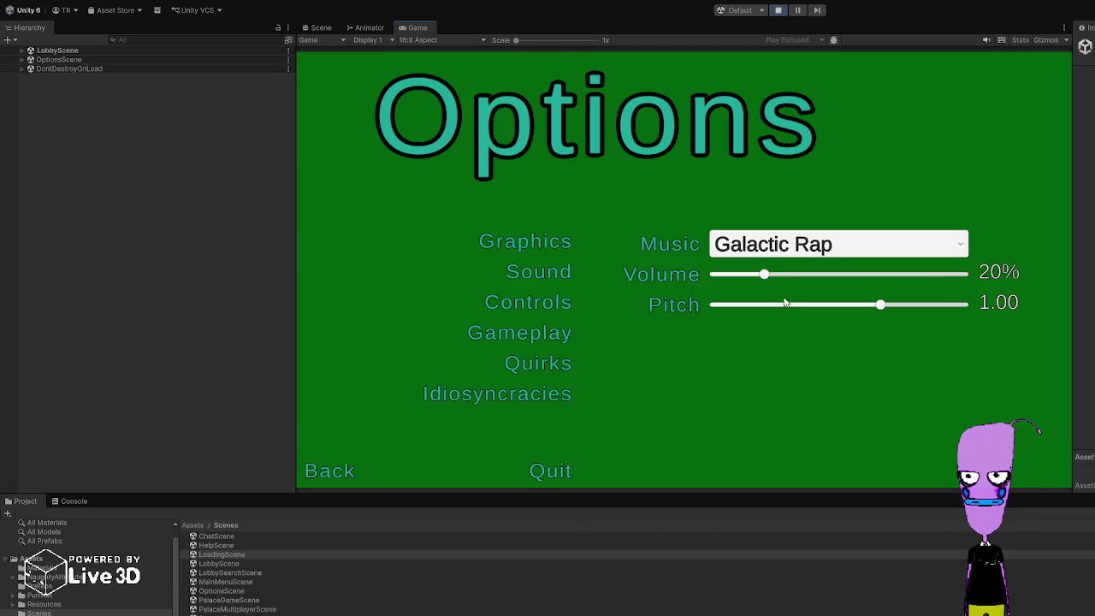
{"action": "left_click_drag", "start_coordinate": [764, 274], "coordinate": [726, 273]}
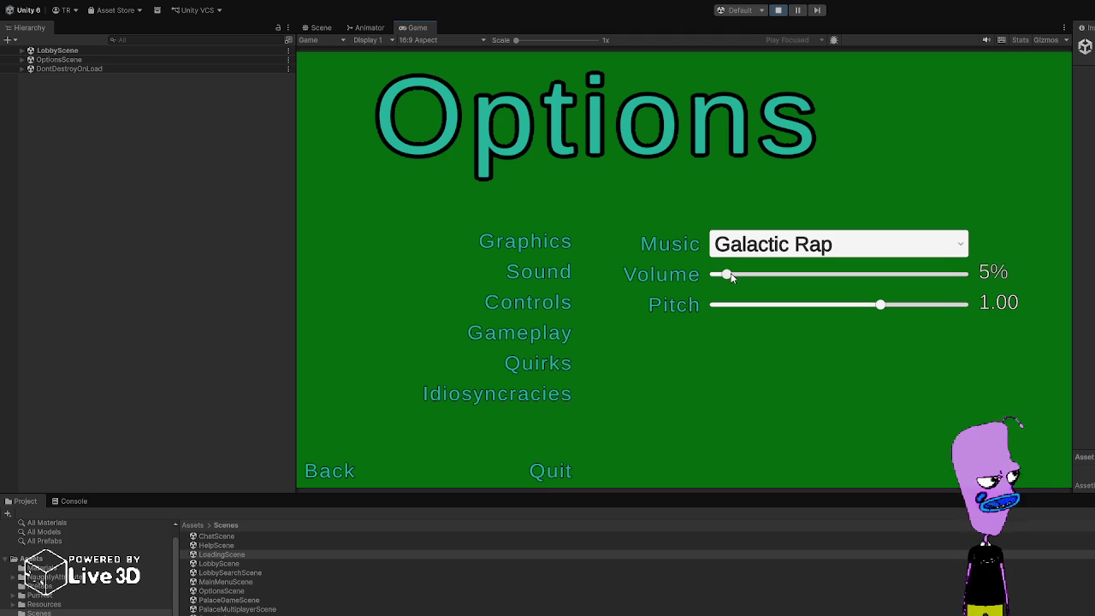
{"action": "left_click", "coordinate": [329, 473]}
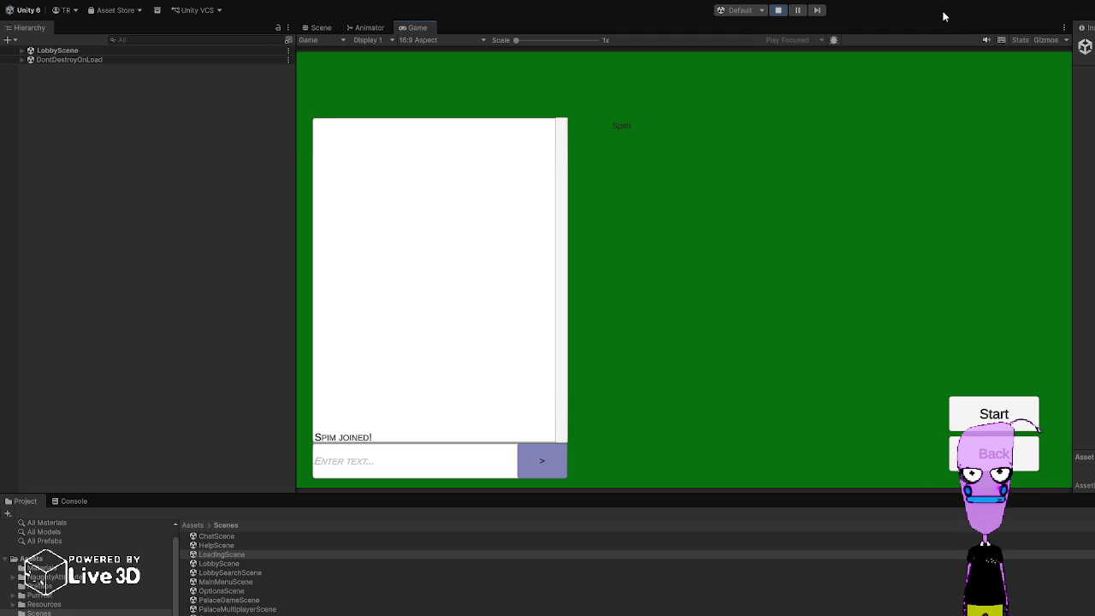
{"action": "left_click", "coordinate": [974, 412]}
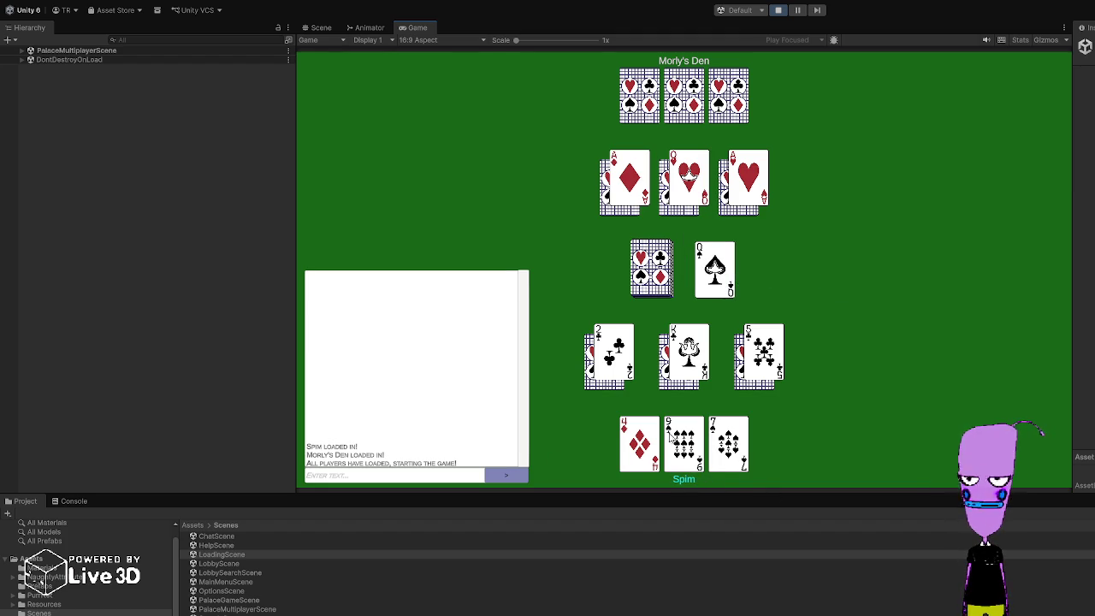
Step: Take the Queen of spades, King of diamonds and Jack of clubs, then the whole centre pile, into the hand
{"action": "left_click", "coordinate": [714, 269]}
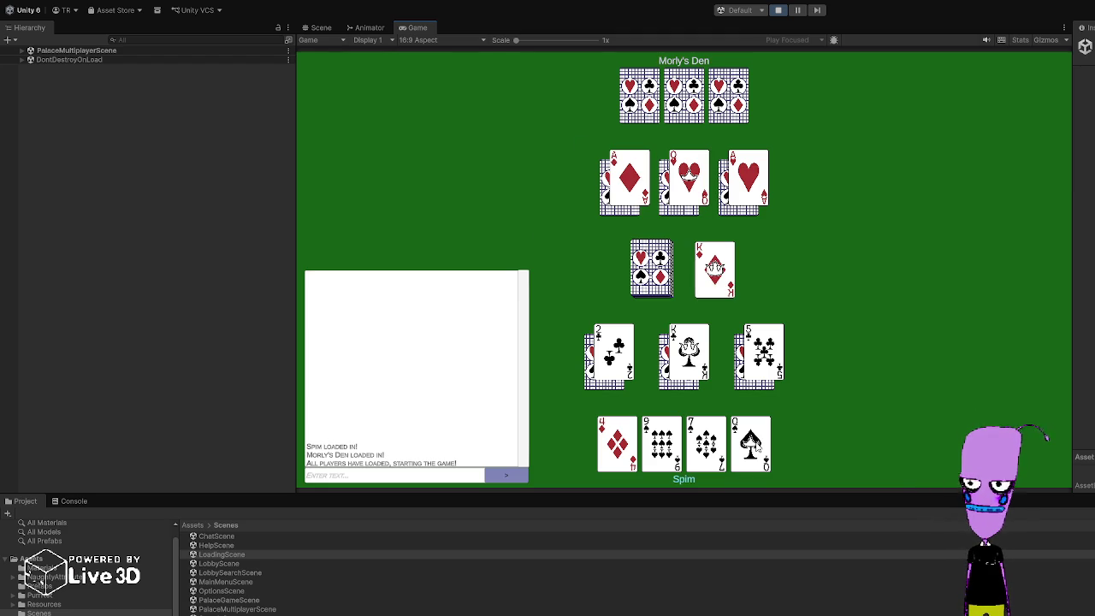
{"action": "left_click", "coordinate": [719, 266]}
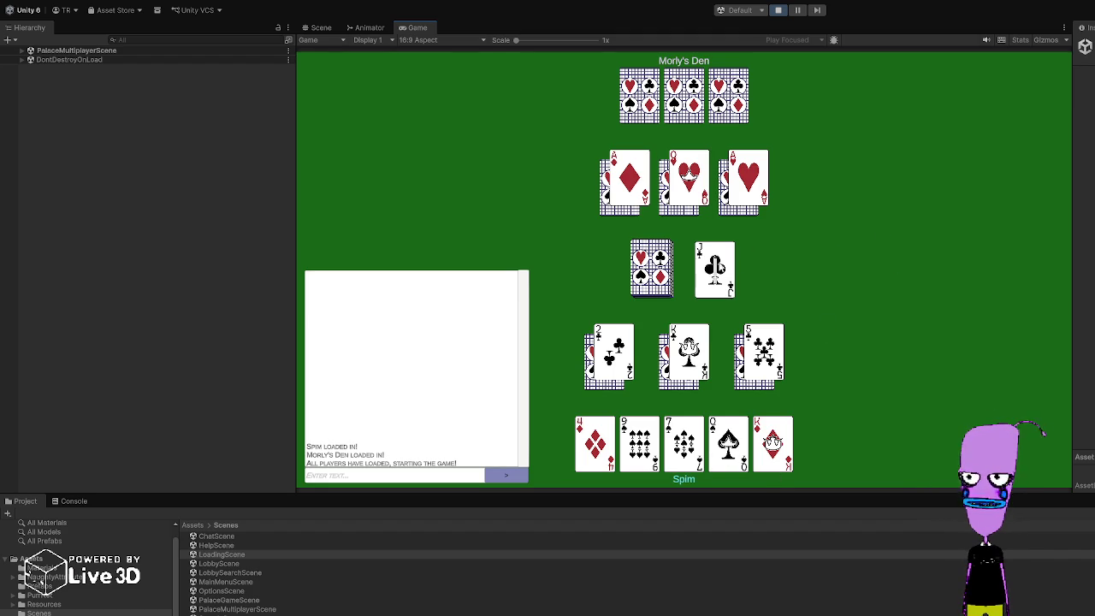
{"action": "left_click", "coordinate": [722, 264]}
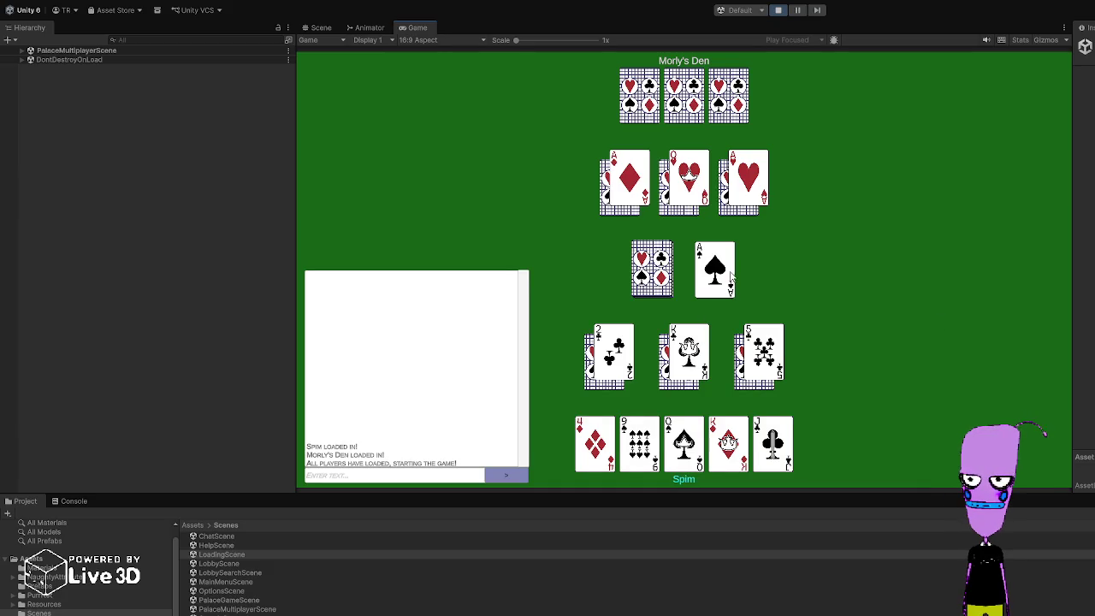
{"action": "left_click", "coordinate": [714, 269]}
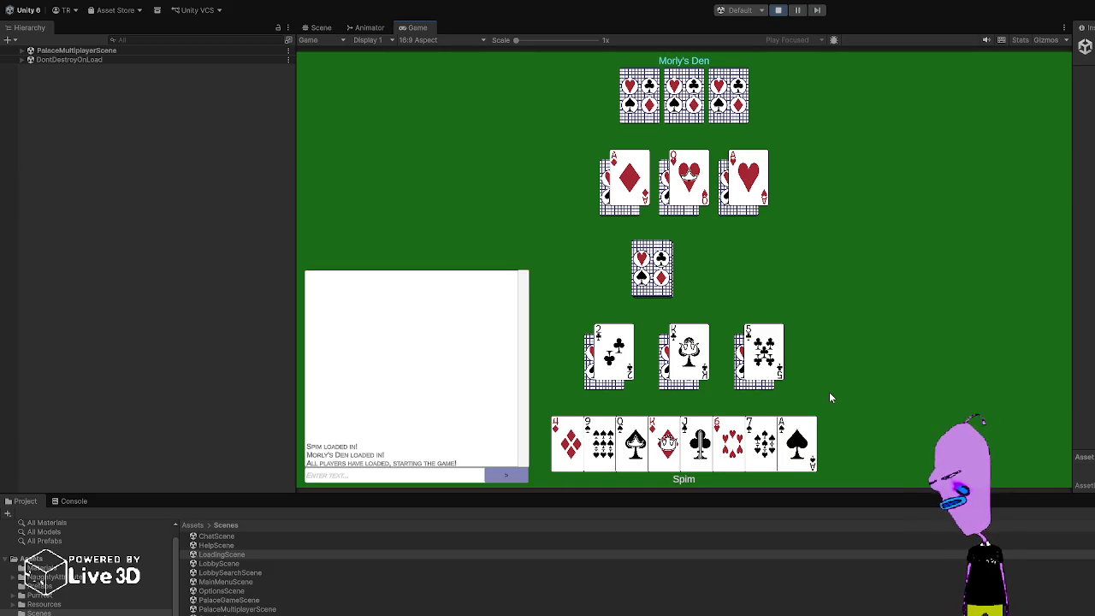
Step: Play the 4 of diamonds, 9 of spades and Jack of clubs onto the pile
{"action": "left_click", "coordinate": [565, 454]}
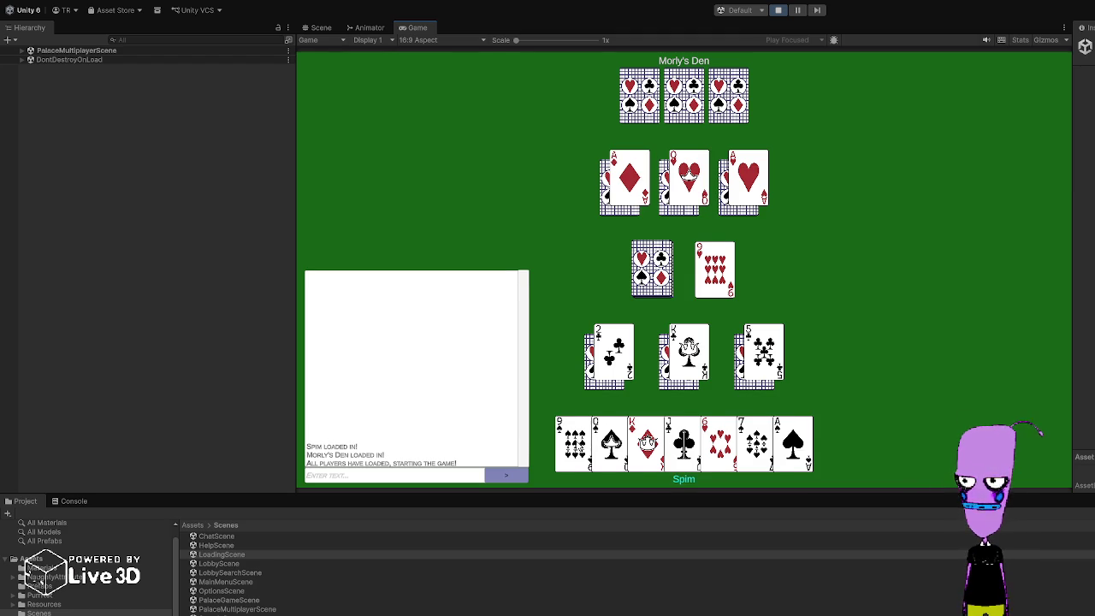
{"action": "left_click", "coordinate": [572, 443]}
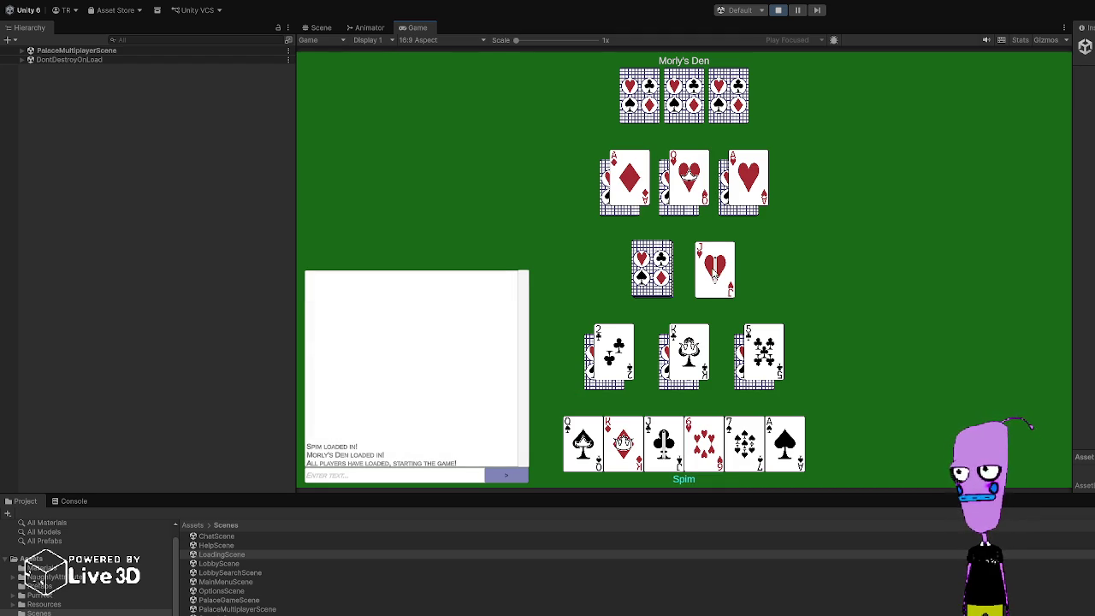
{"action": "mouse_move", "coordinate": [713, 274]}
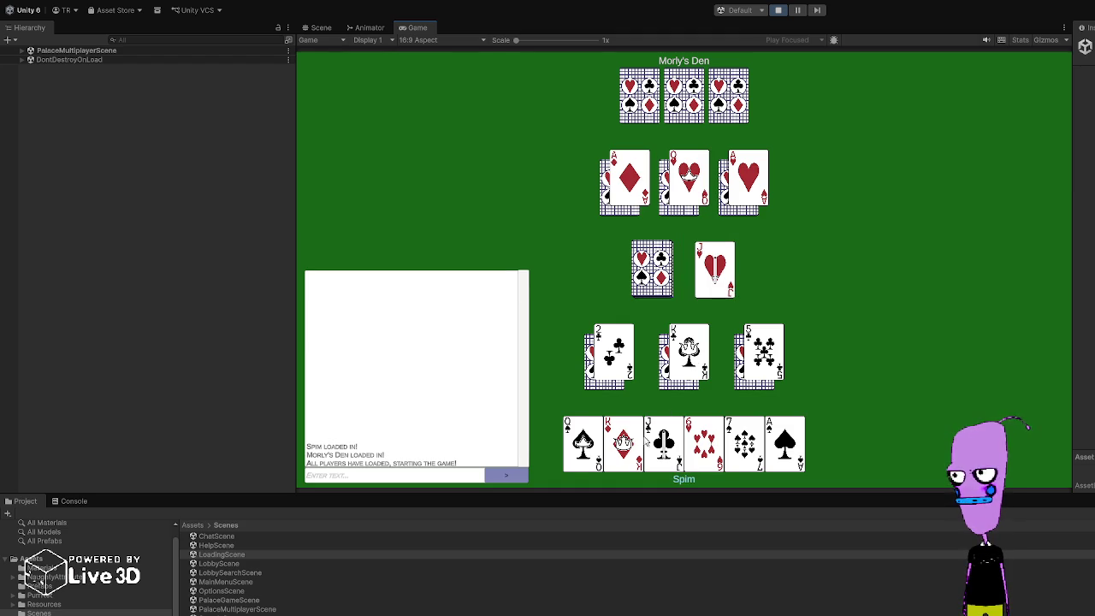
{"action": "left_click", "coordinate": [665, 440]}
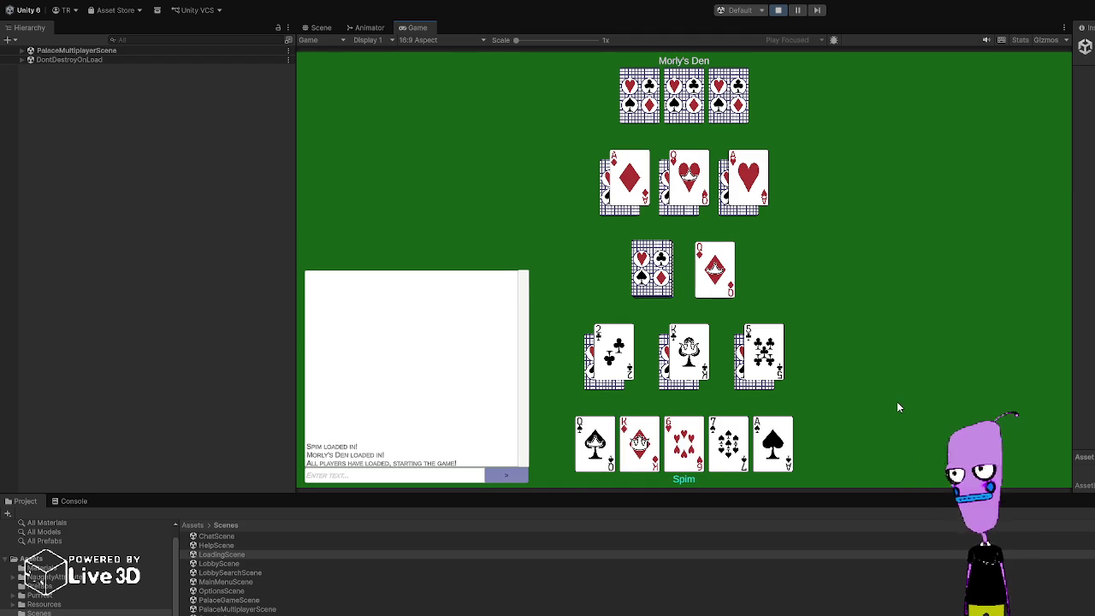
Step: Play Q♠, 6♥, 7, K♦, 6♣, A♠, 6♦, 2♦ and 6♠ onto the discard pile in turn
{"action": "left_click", "coordinate": [596, 443]}
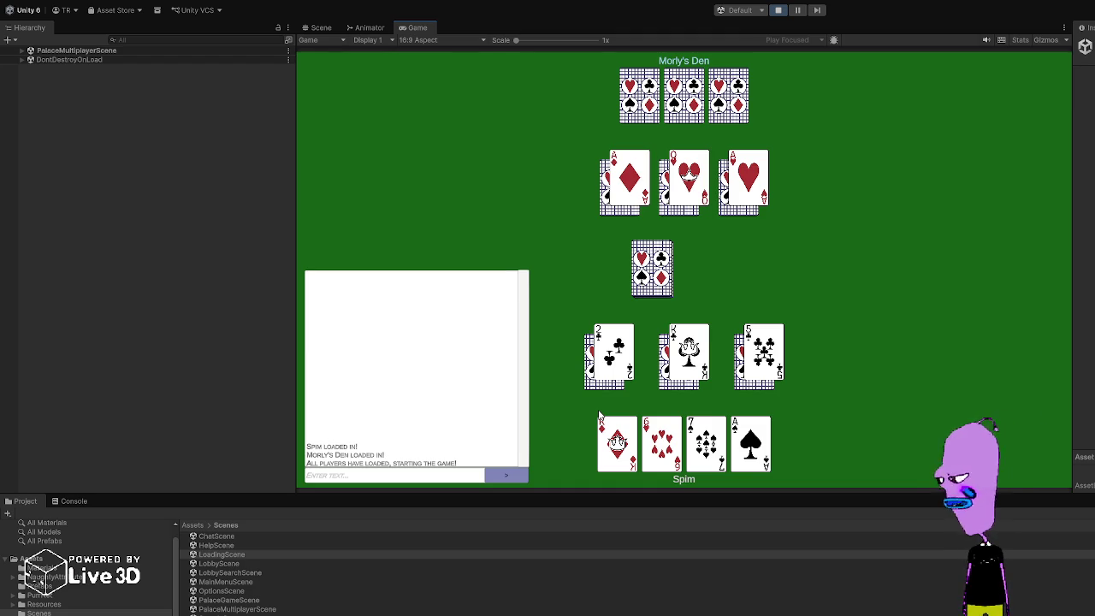
{"action": "left_click", "coordinate": [661, 443]}
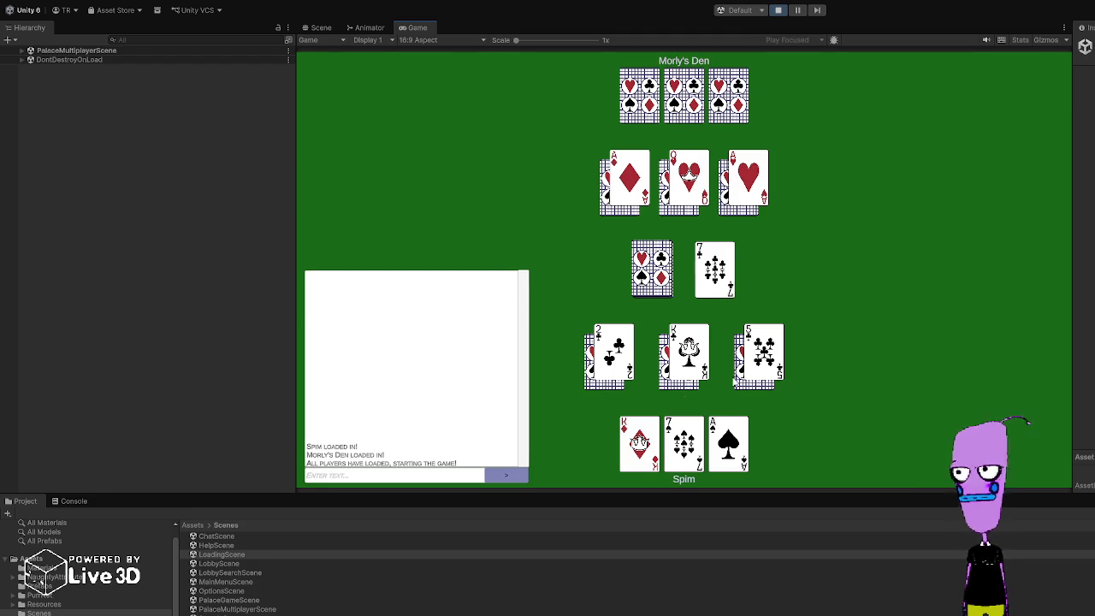
{"action": "left_click", "coordinate": [684, 440]}
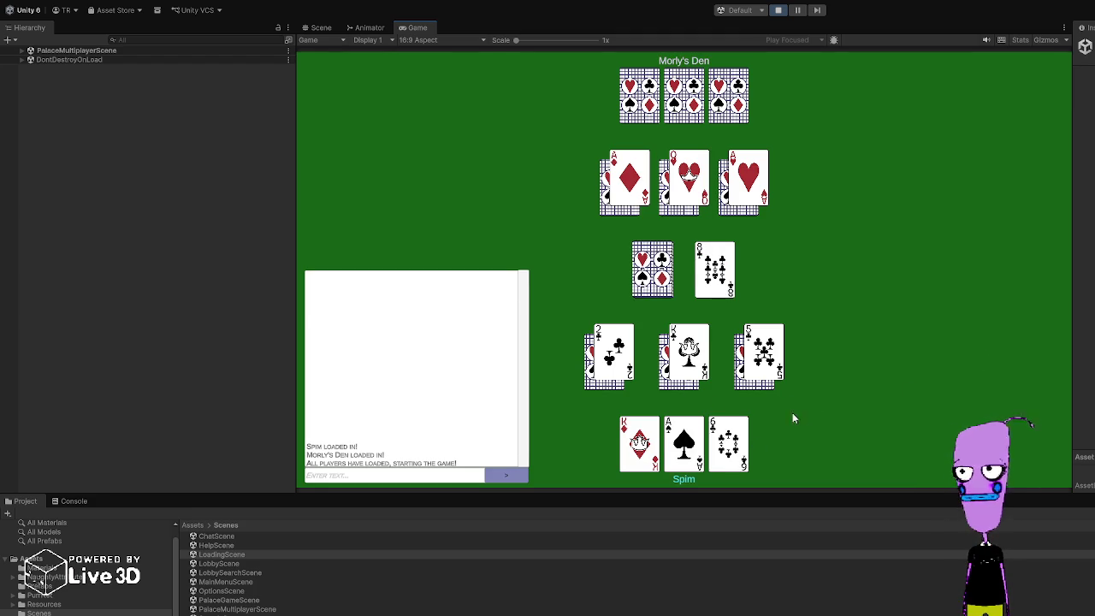
{"action": "left_click", "coordinate": [639, 443]}
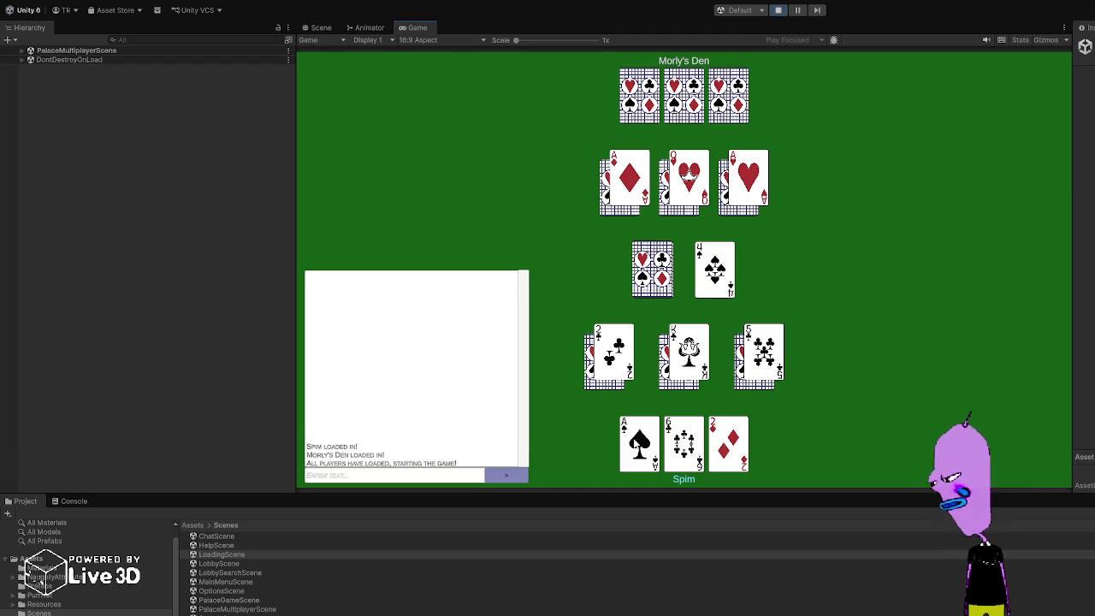
{"action": "left_click", "coordinate": [680, 438]}
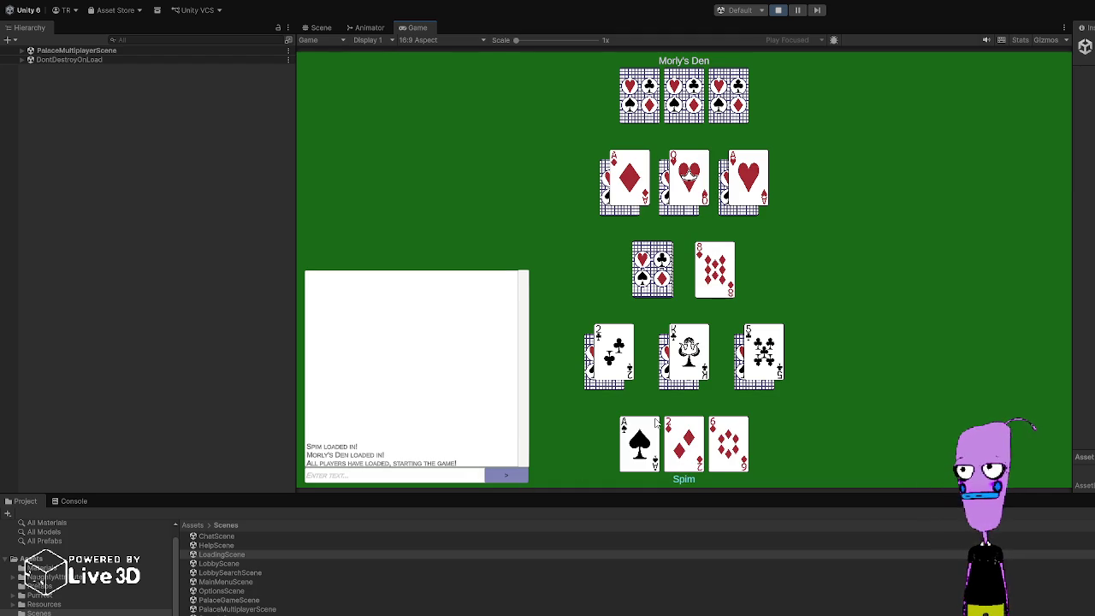
{"action": "left_click", "coordinate": [624, 440]}
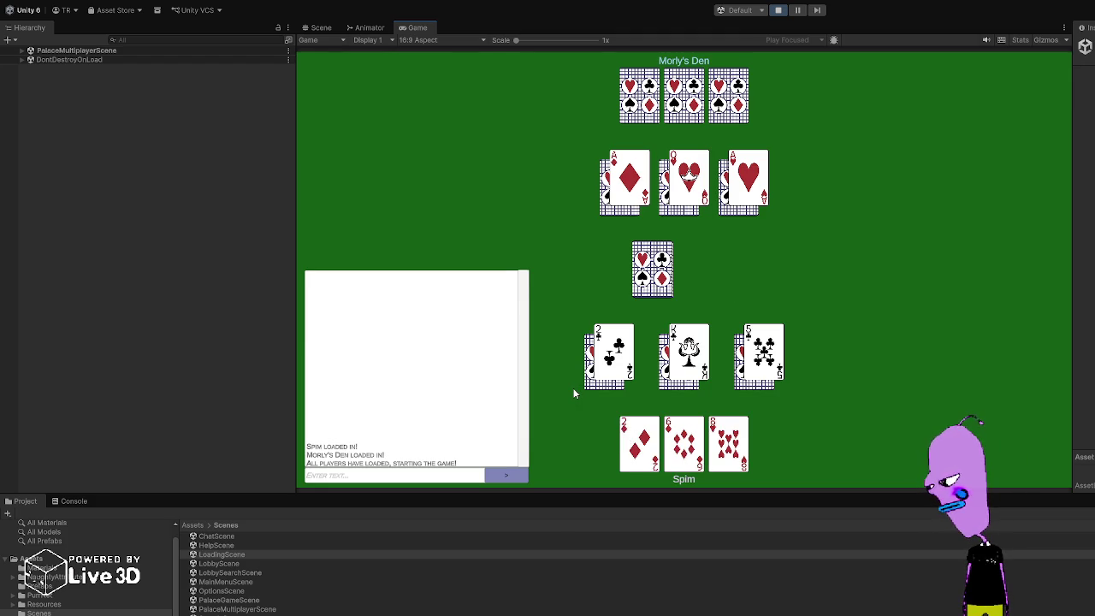
{"action": "left_click", "coordinate": [699, 428]}
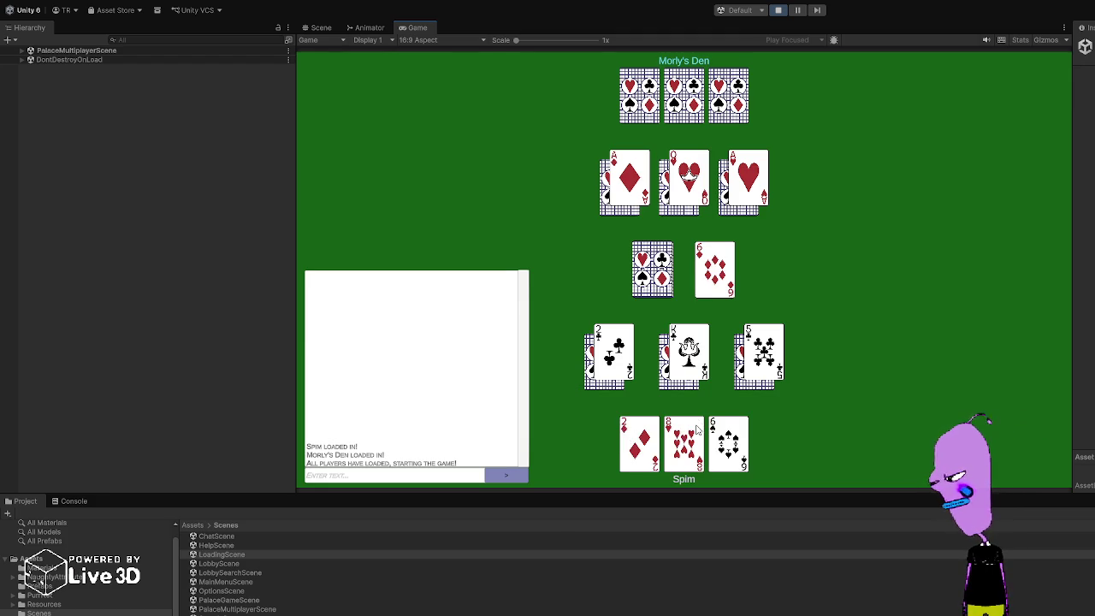
{"action": "left_click", "coordinate": [642, 440]}
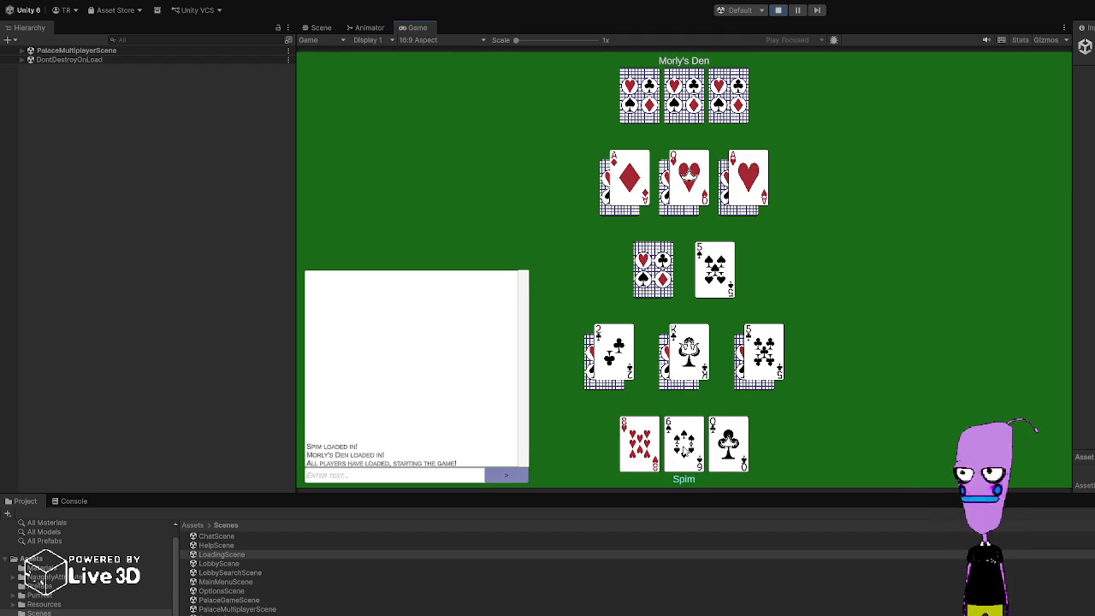
{"action": "left_click", "coordinate": [685, 446]}
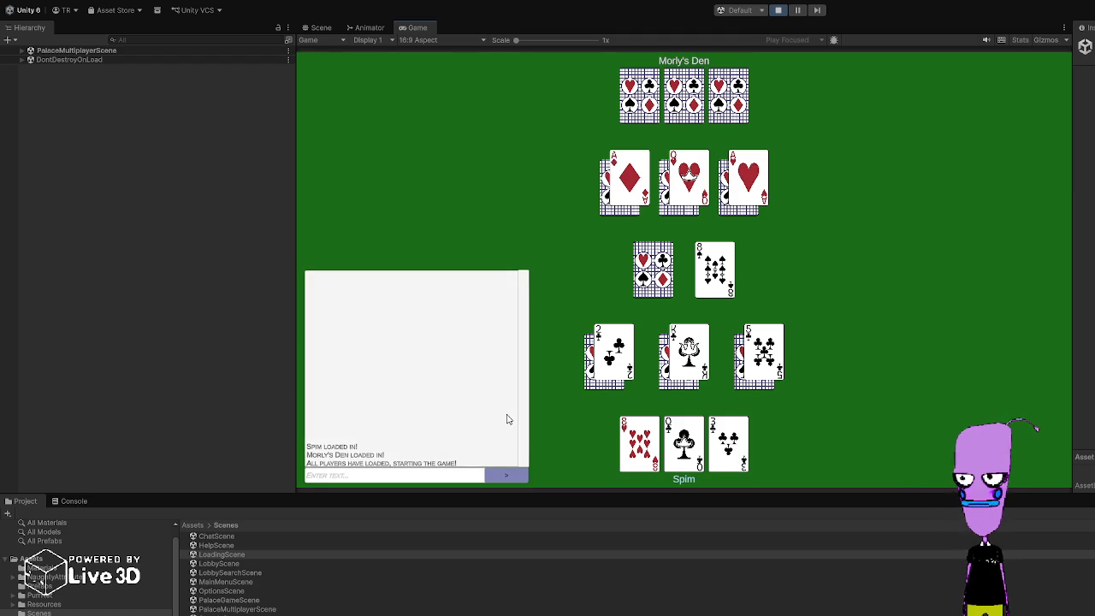
Step: Play the 8 of hearts, then the 3 of clubs, onto the centre pile
{"action": "left_click", "coordinate": [639, 443]}
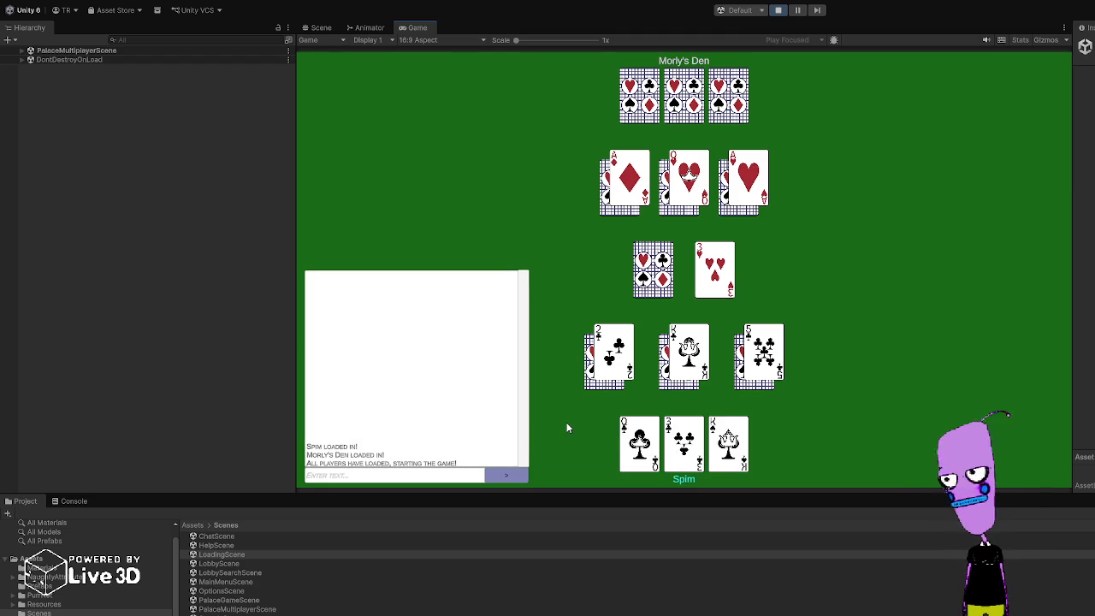
{"action": "left_click", "coordinate": [683, 442]}
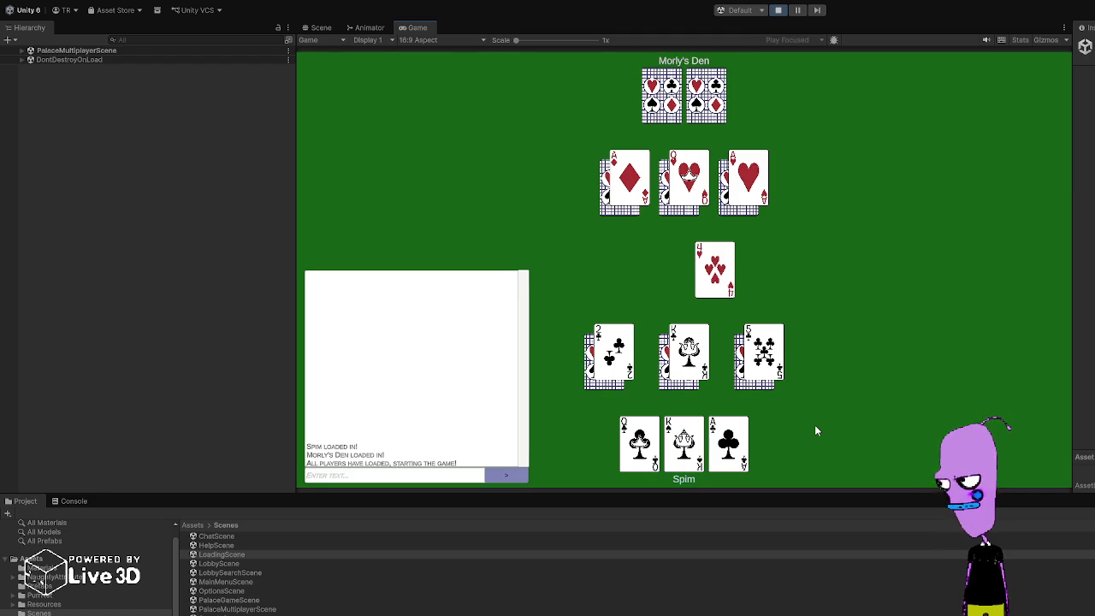
{"action": "mouse_move", "coordinate": [722, 268]}
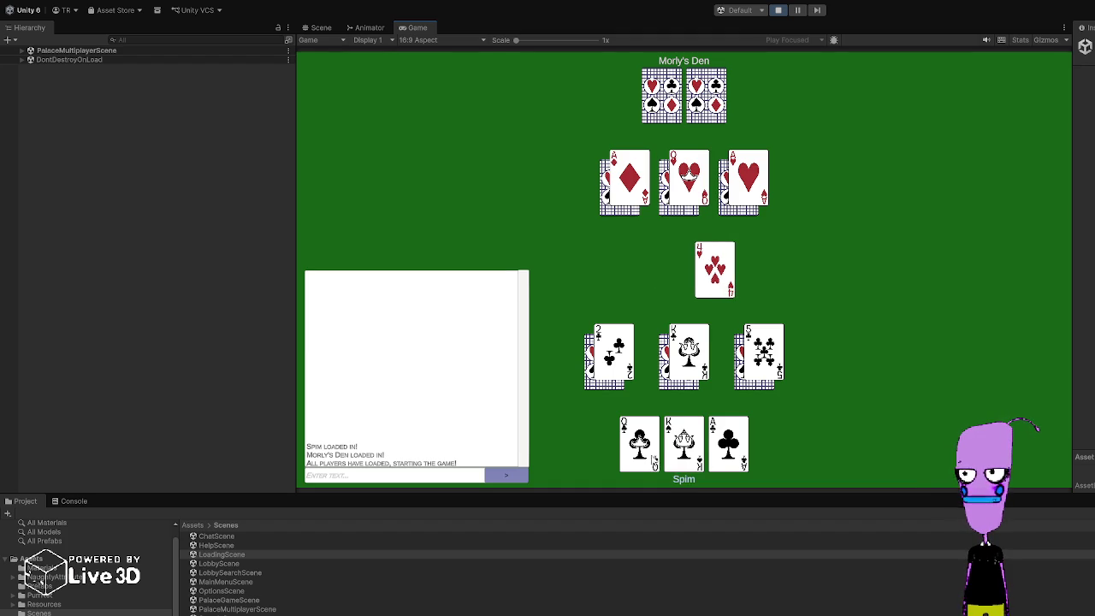
Step: Play Q♣, K♠, the face-up A♦ and A♣, then 2♣, 5♣ and K♣ onto the pile
{"action": "left_click", "coordinate": [640, 444]}
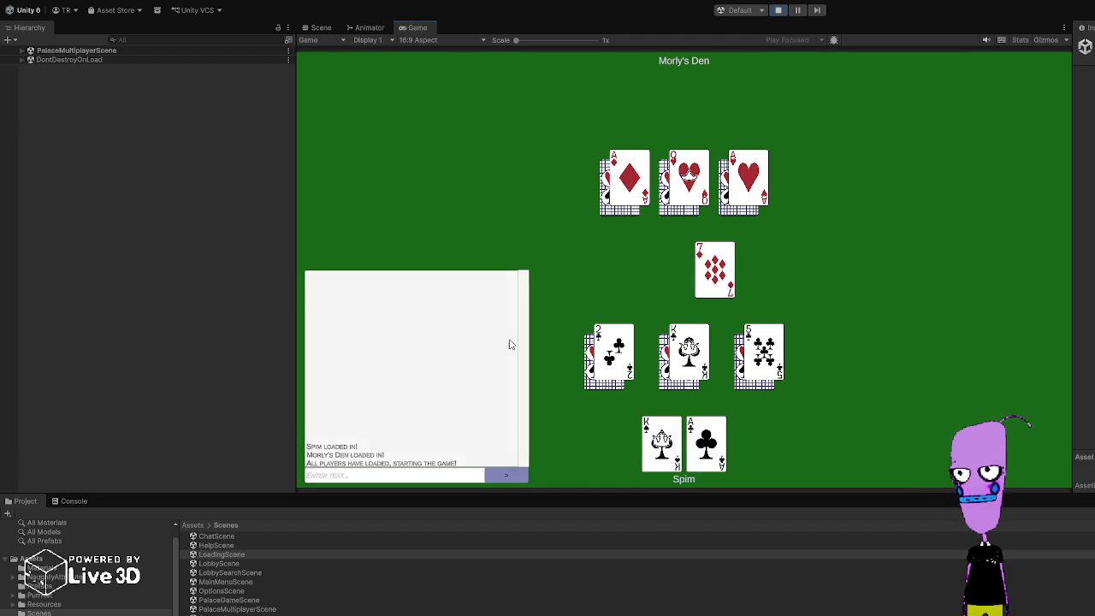
{"action": "left_click", "coordinate": [657, 442]}
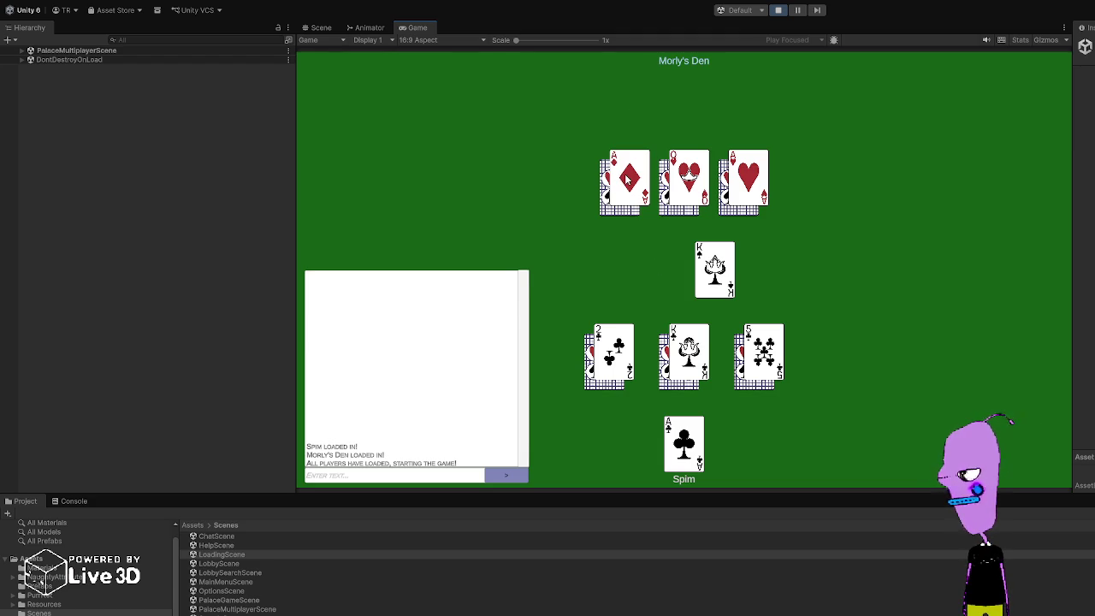
{"action": "left_click", "coordinate": [627, 178]}
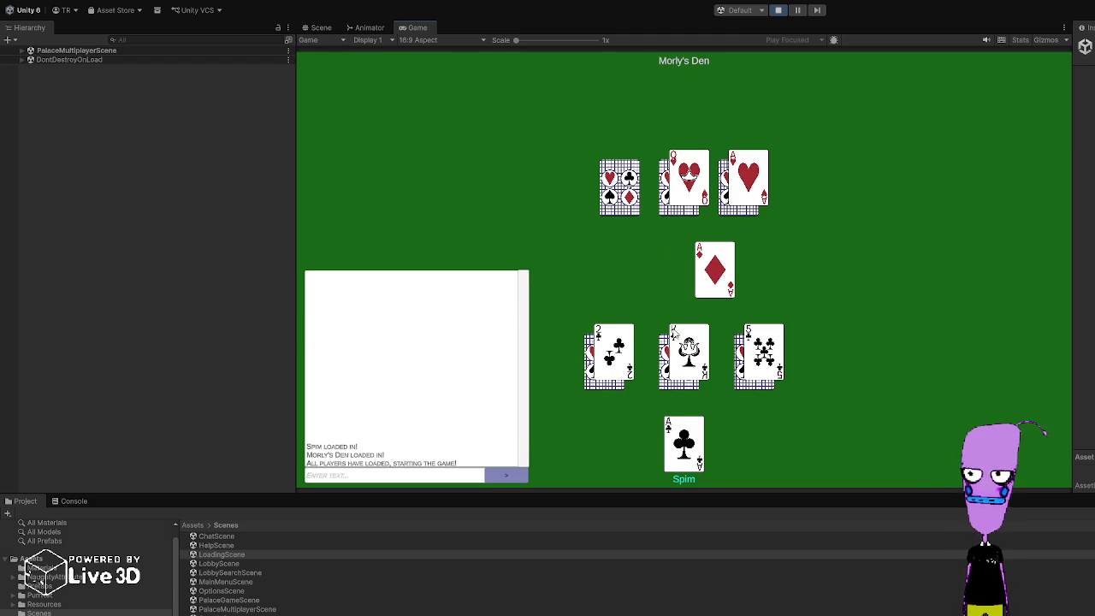
{"action": "left_click", "coordinate": [668, 445]}
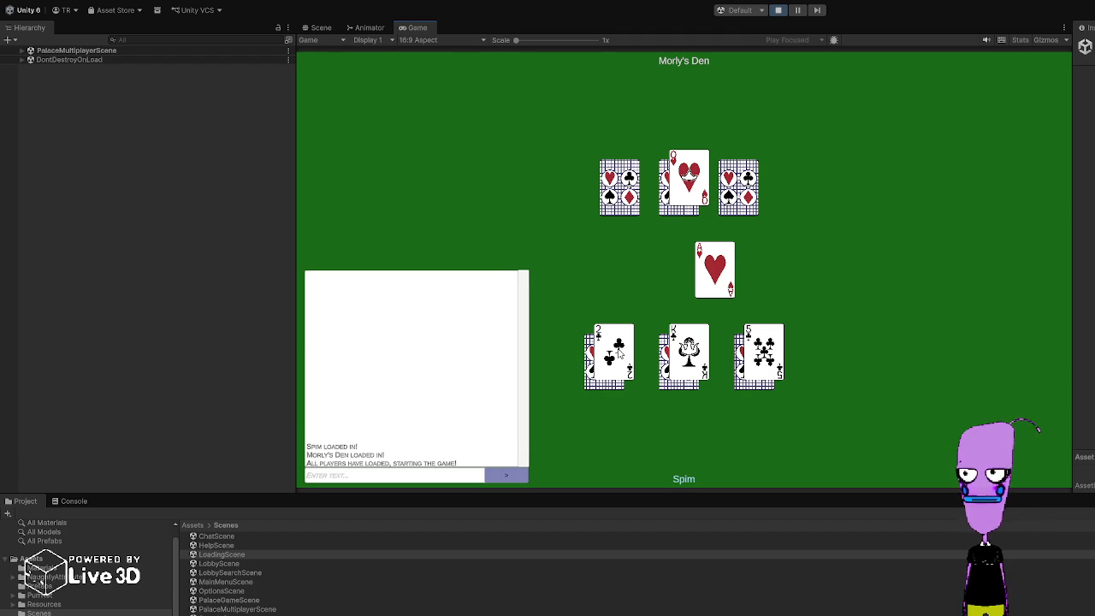
{"action": "left_click", "coordinate": [619, 352]}
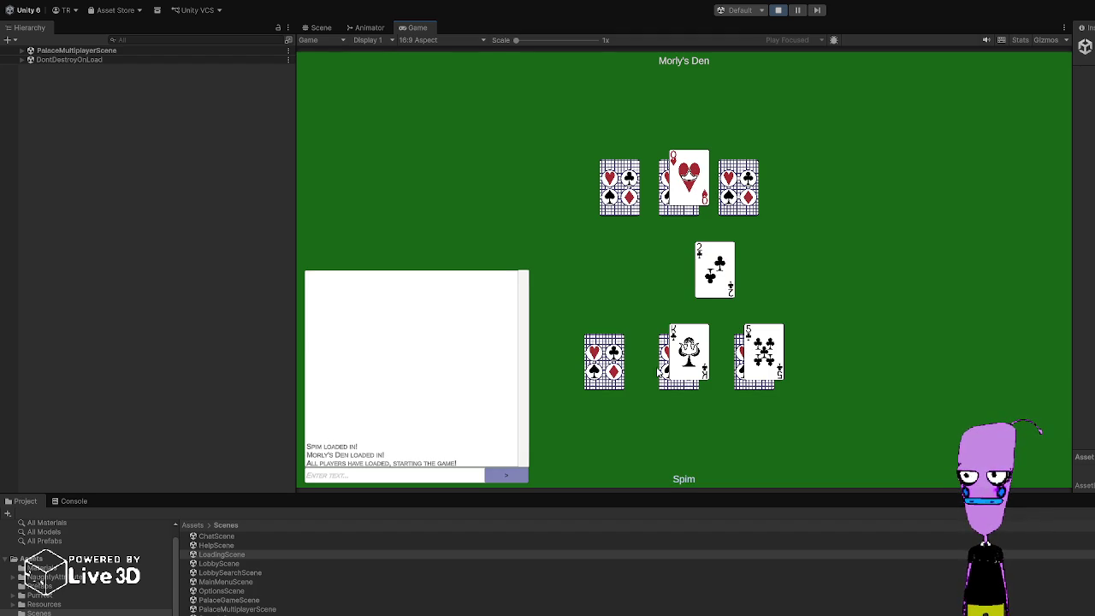
{"action": "left_click", "coordinate": [777, 356]}
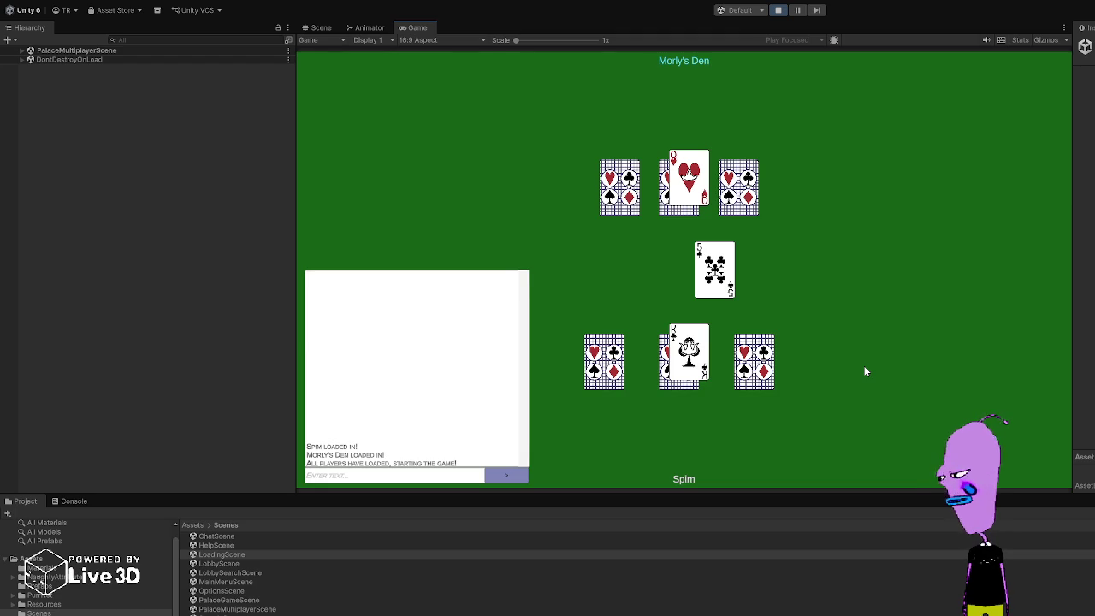
{"action": "left_click", "coordinate": [689, 355]}
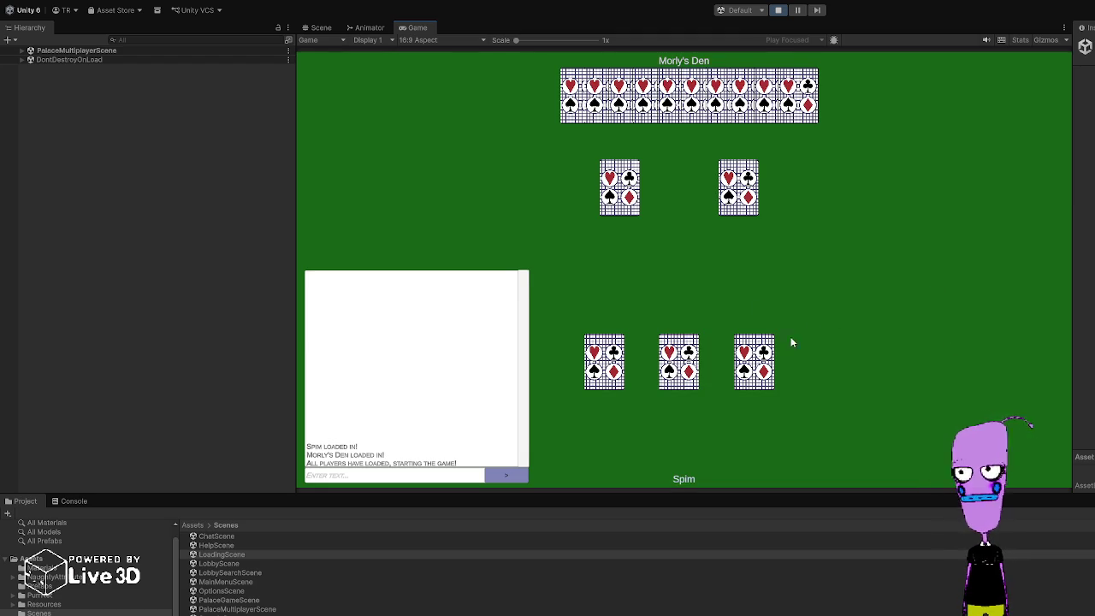
Step: Play the middle and right face-down cards, then the 9♣ and J♦ from the hand
{"action": "left_click", "coordinate": [677, 369]}
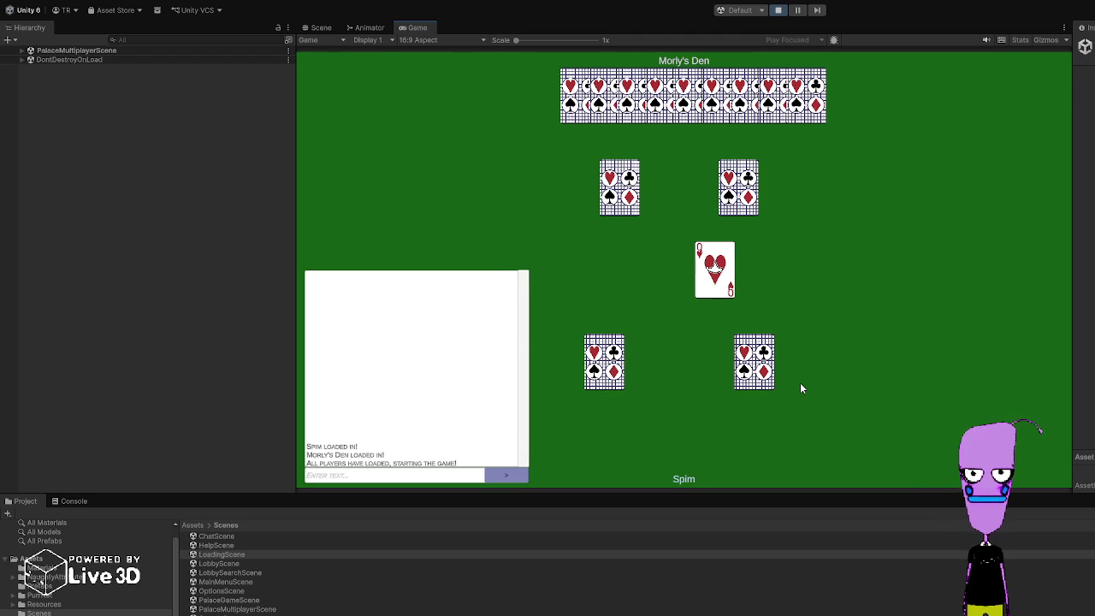
{"action": "left_click", "coordinate": [748, 360]}
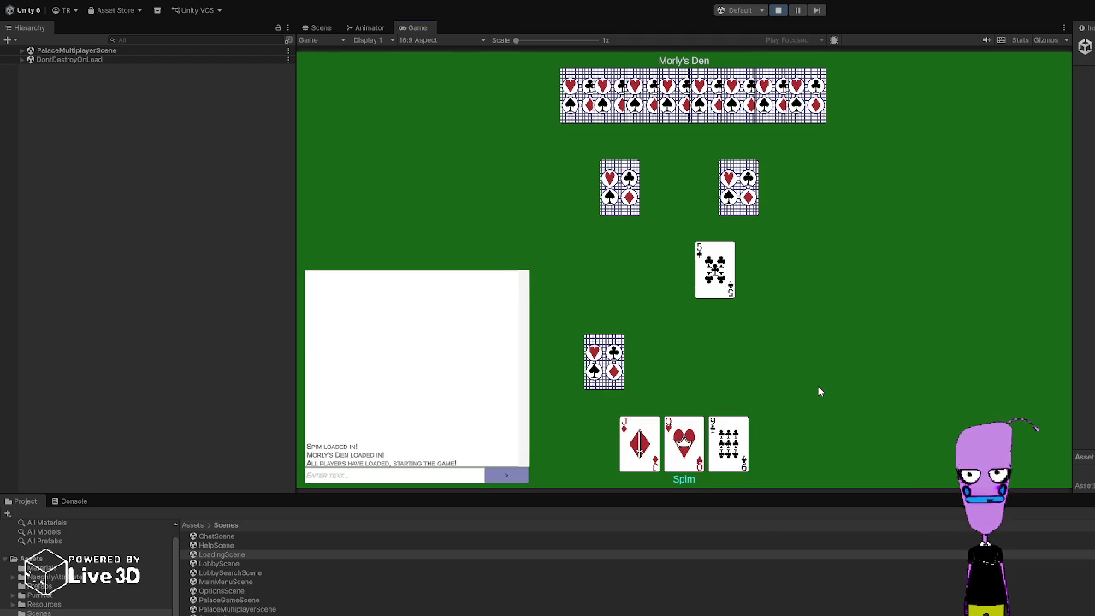
{"action": "left_click", "coordinate": [744, 428]}
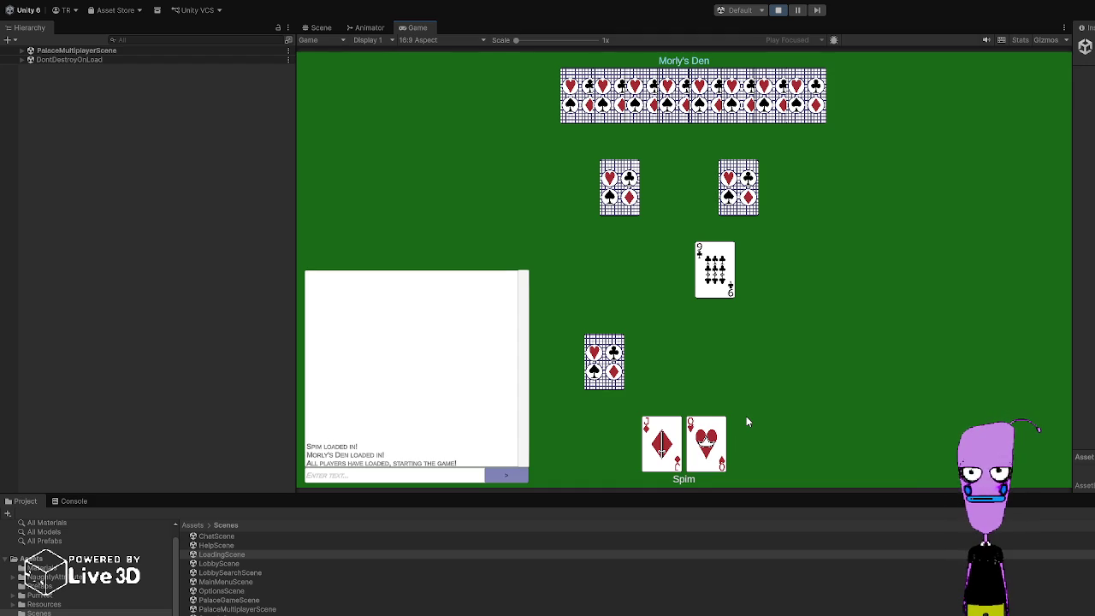
{"action": "left_click", "coordinate": [652, 450]}
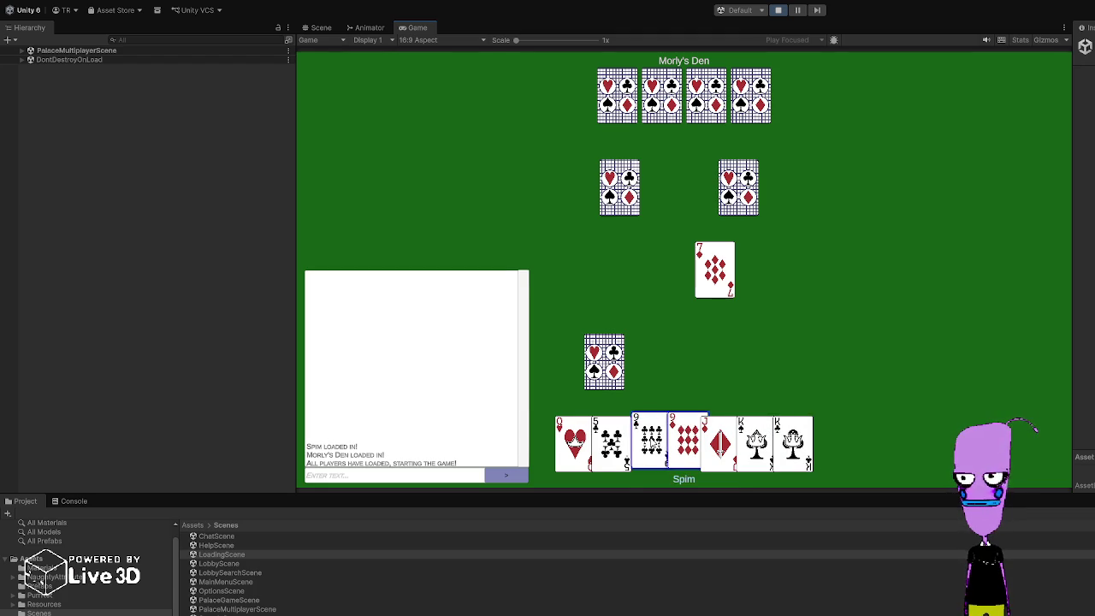
Step: Play the pair of nines, then pick up the whole discard pile
{"action": "left_click", "coordinate": [651, 442]}
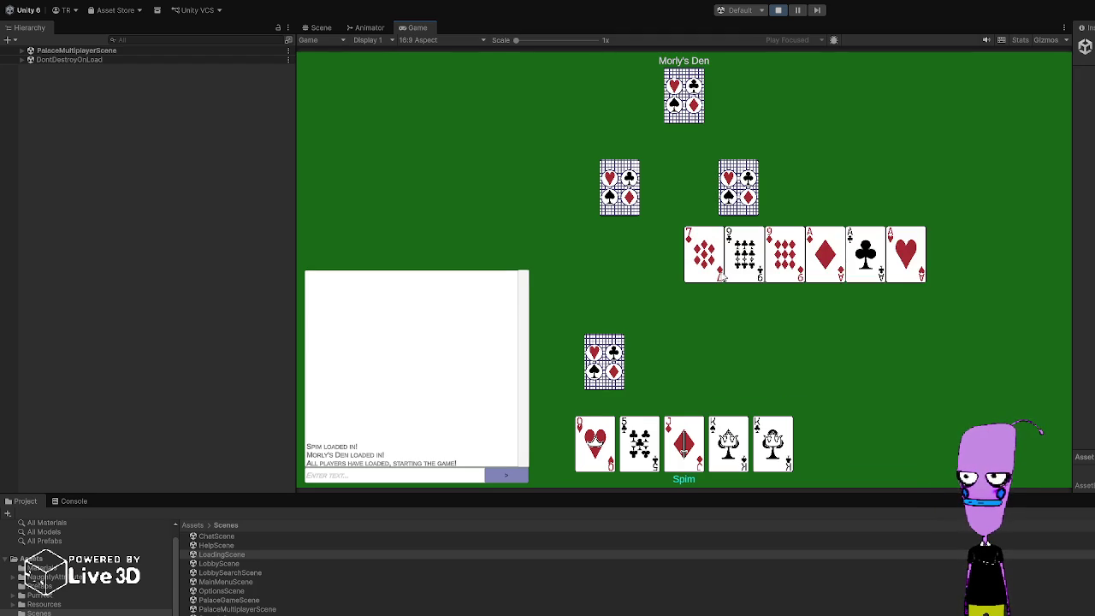
{"action": "left_click", "coordinate": [717, 274]}
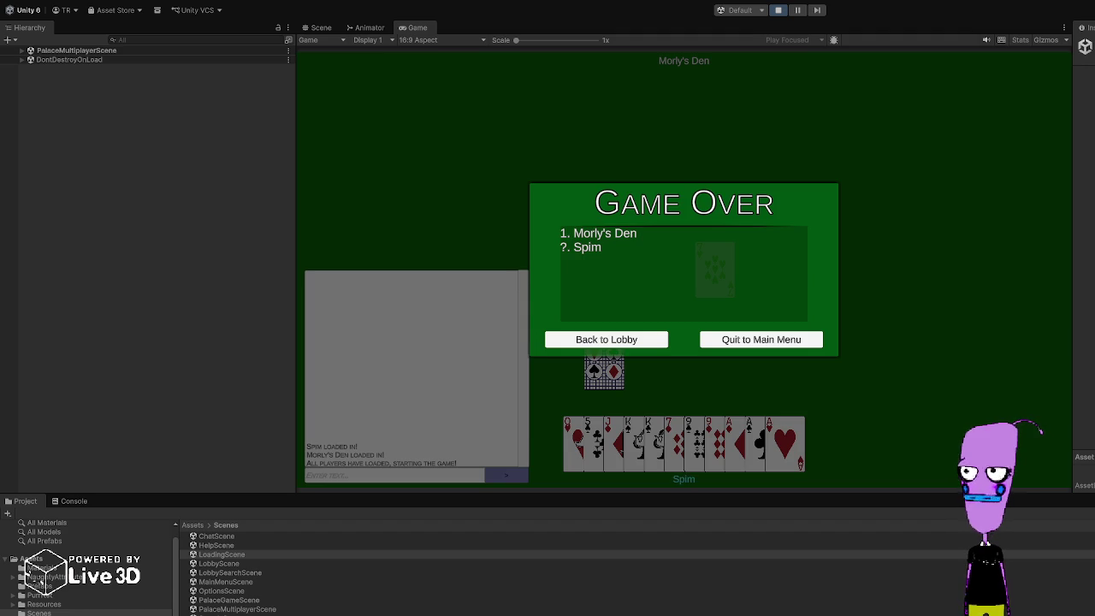
Step: Go from the finished match back to the lobby and main menu, then stop Play mode
{"action": "left_click", "coordinate": [570, 343]}
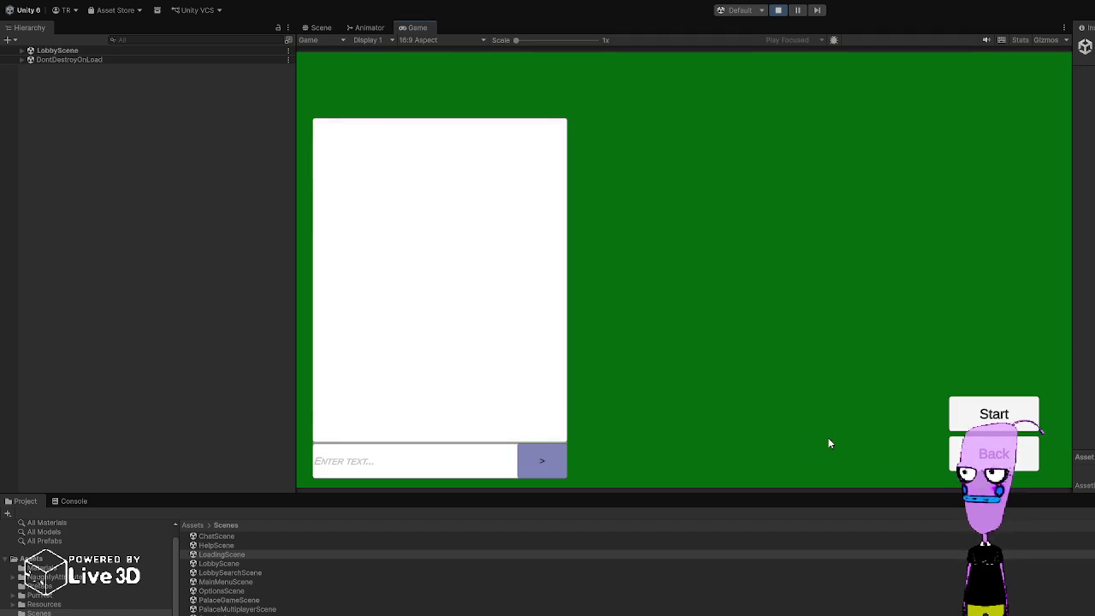
{"action": "left_click", "coordinate": [1012, 464]}
{"action": "left_click", "coordinate": [778, 10]}
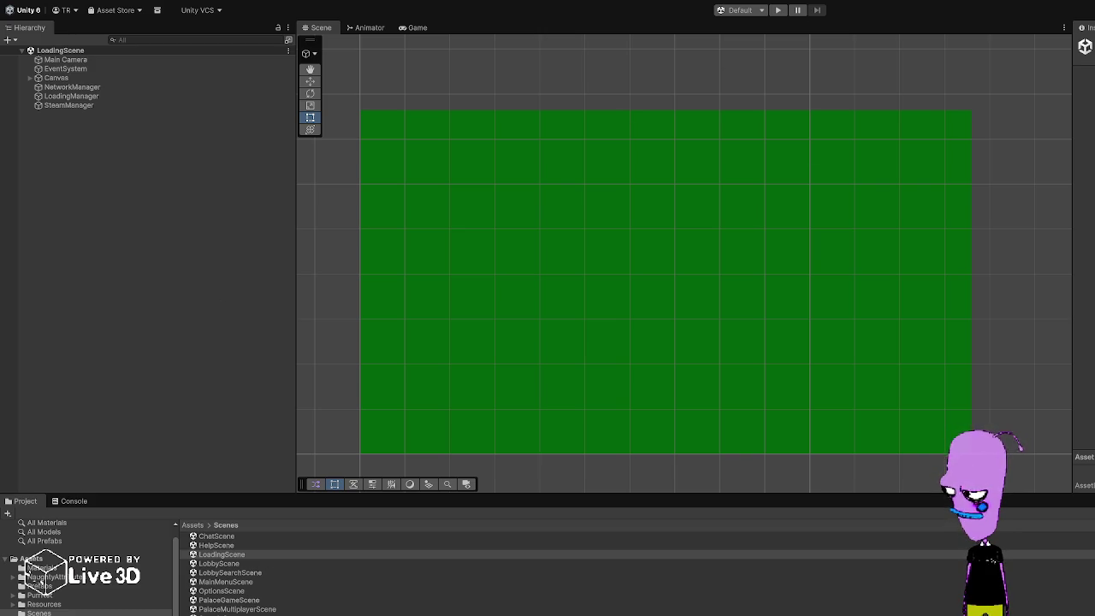
{"action": "key", "text": "ctrl+shift+c"}
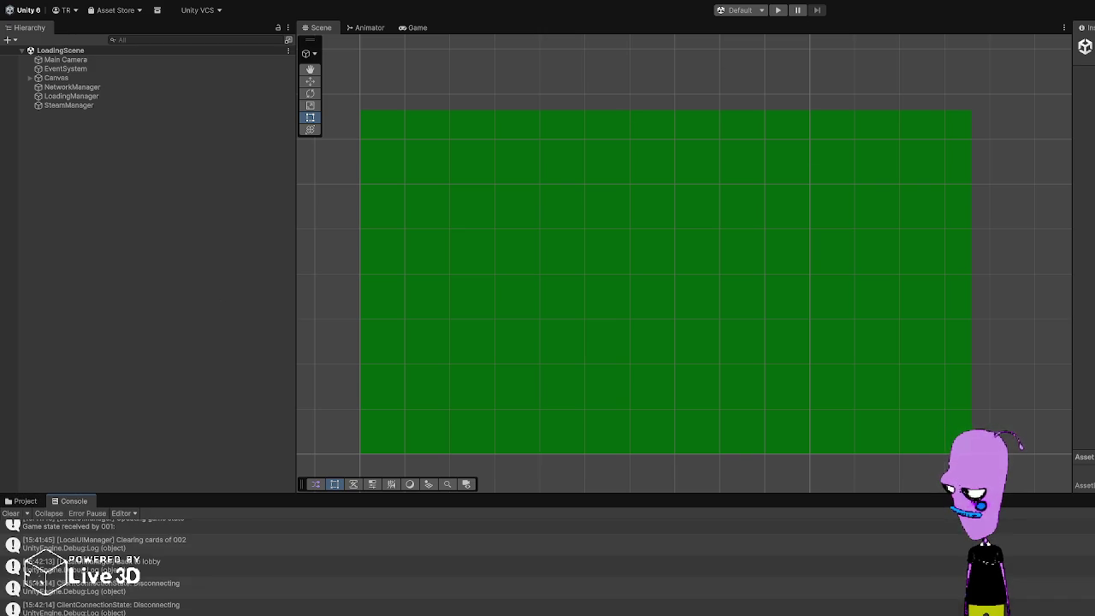
{"action": "left_click", "coordinate": [40, 582]}
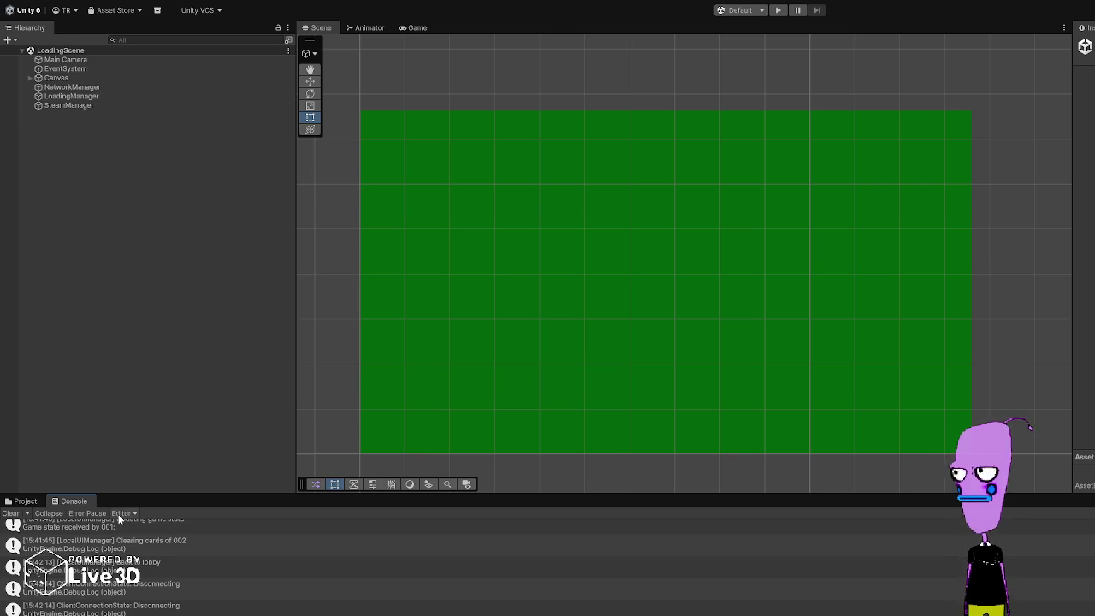
{"action": "left_click", "coordinate": [24, 502]}
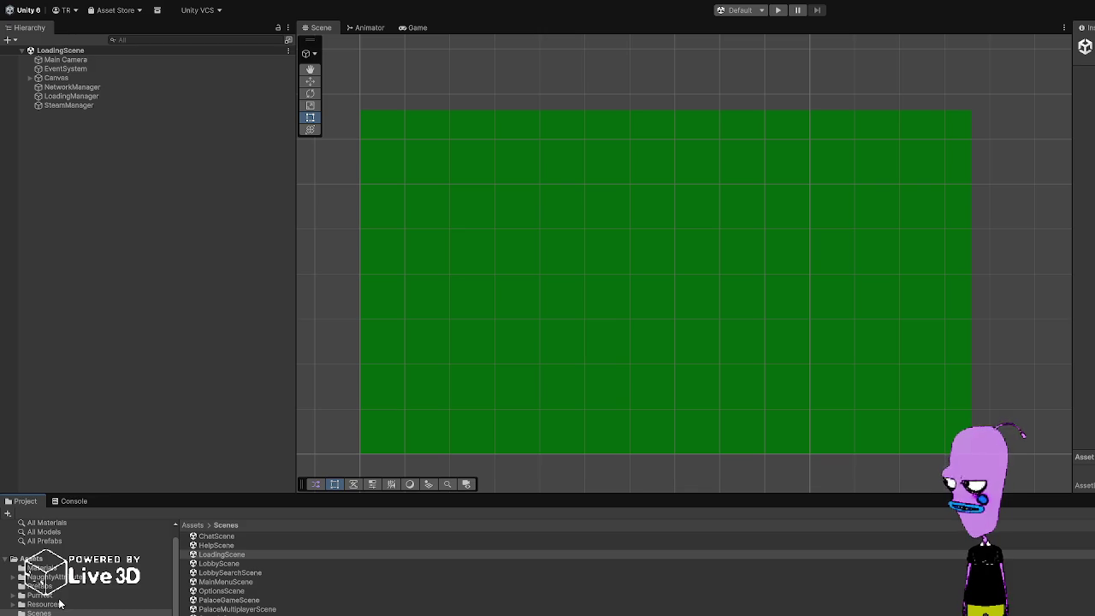
Step: Open the Resources folder, by way of Prefabs, in the Project window
{"action": "left_click", "coordinate": [136, 588]}
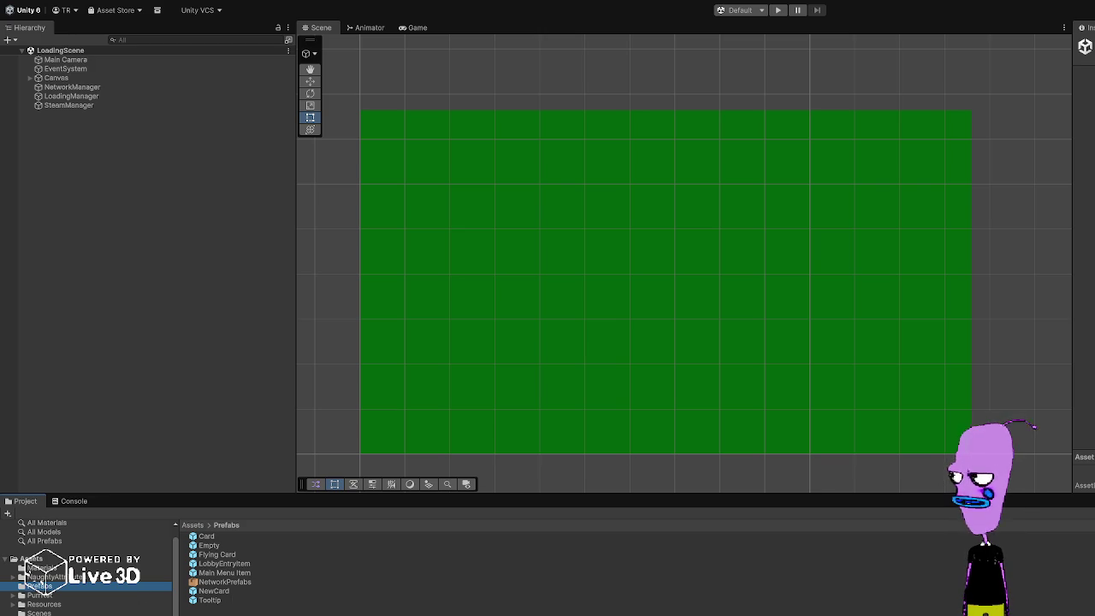
{"action": "left_click", "coordinate": [43, 595]}
{"action": "left_click", "coordinate": [45, 604]}
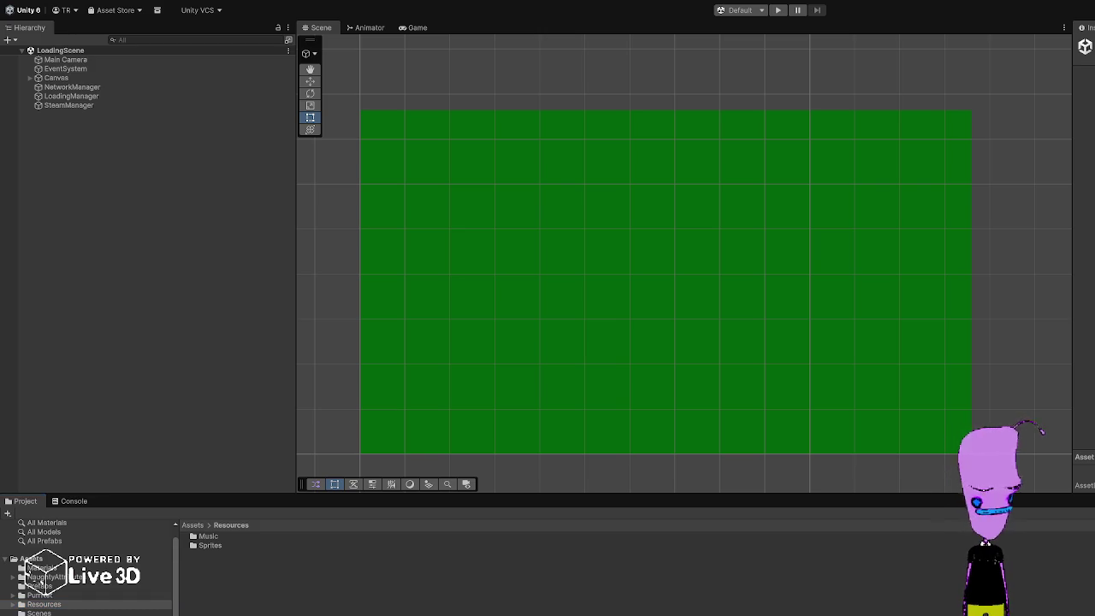
Step: Switch to Rider and put the cursor inside TooltipsController's empty Awake method
{"action": "key", "text": "alt+Tab"}
{"action": "left_click", "coordinate": [289, 291]}
{"action": "left_click", "coordinate": [249, 249]}
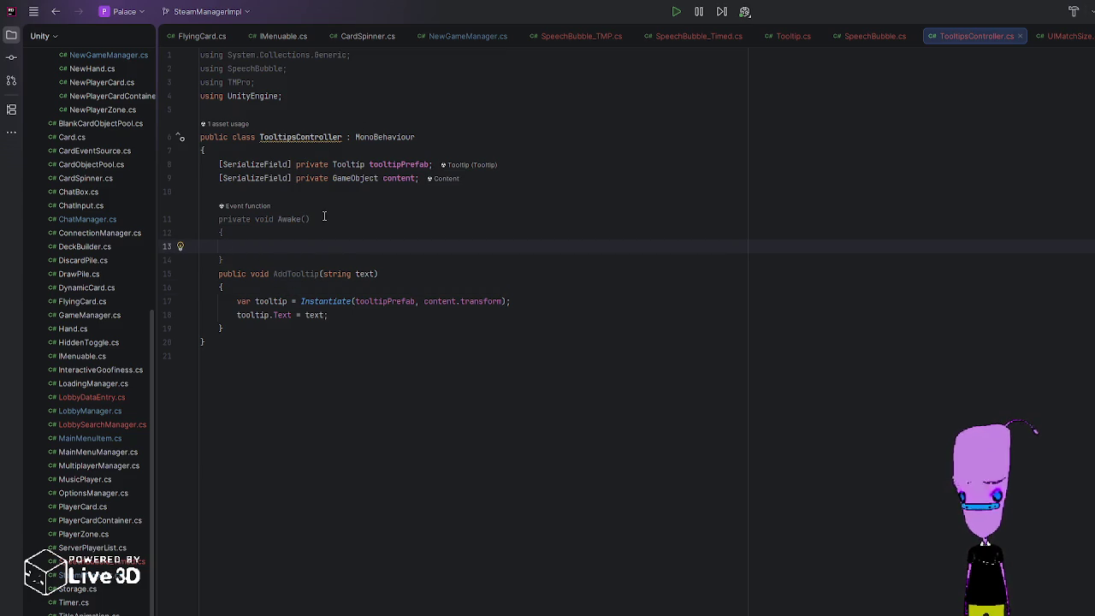
Step: Add InstanceHandler.RegisterInstance(this); inside Awake
{"action": "type", "text": "Insdtand"}
{"action": "key", "text": "BackSpace"}
{"action": "key", "text": "BackSpace"}
{"action": "key", "text": "BackSpace"}
{"action": "type", "text": "tanceHandler.Regi"}
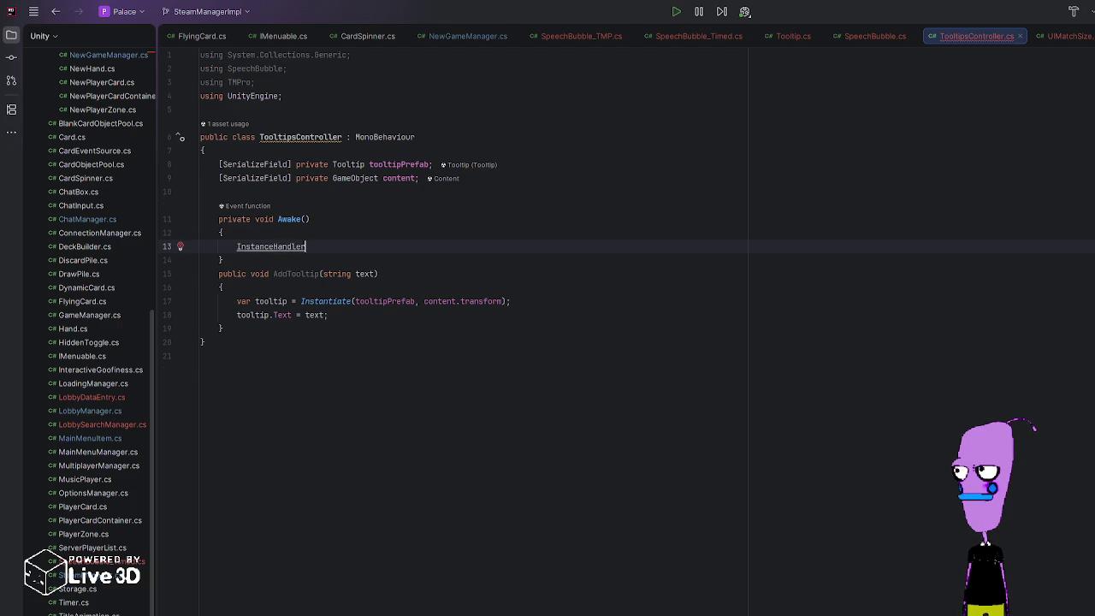
{"action": "key", "text": "Return"}
{"action": "type", "text": "this);"}
Step: Add a private OnDestroy method calling InstanceHandler.UnregisterInstance<TooltipsController>()
{"action": "key", "text": "Down"}
{"action": "key", "text": "Return"}
{"action": "key", "text": "Return"}
{"action": "type", "text": "private void OnDestroy"}
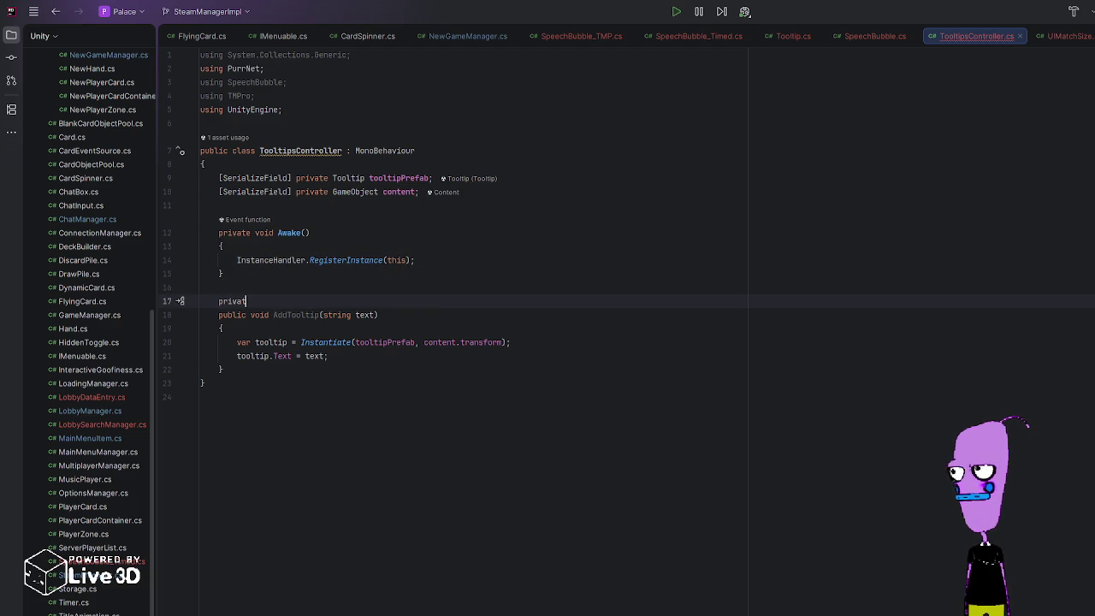
{"action": "key", "text": "Return"}
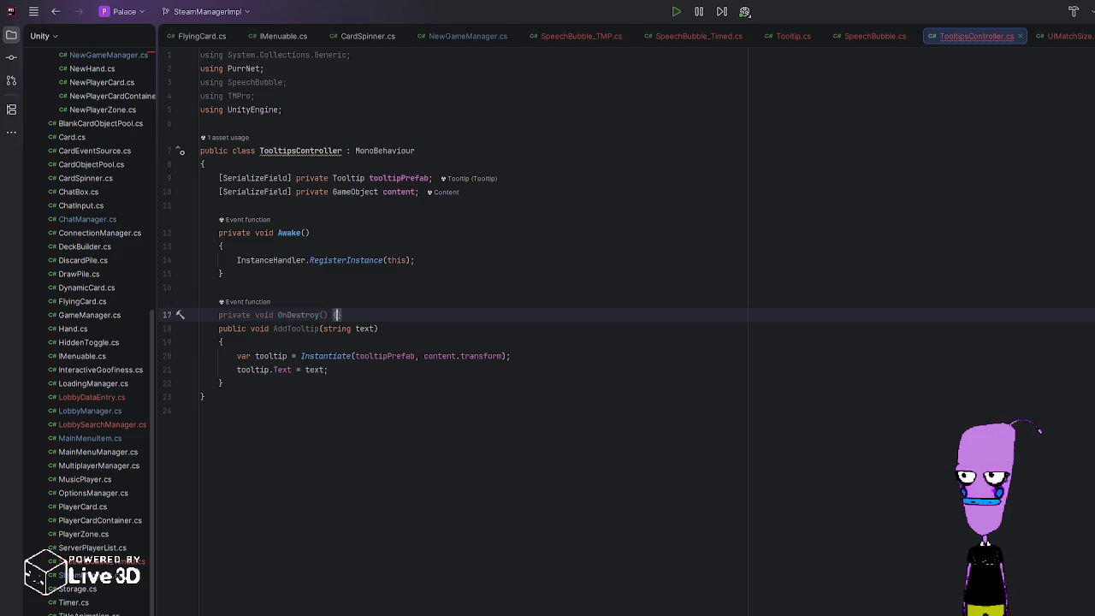
{"action": "type", "text": "InstanceHandler.U"}
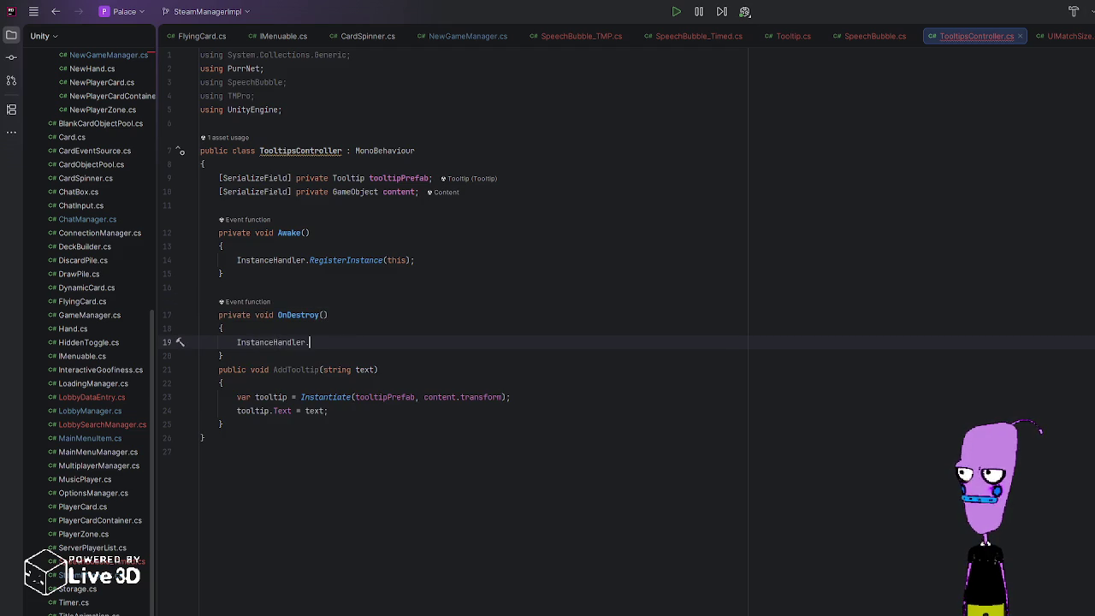
{"action": "type", "text": "n"}
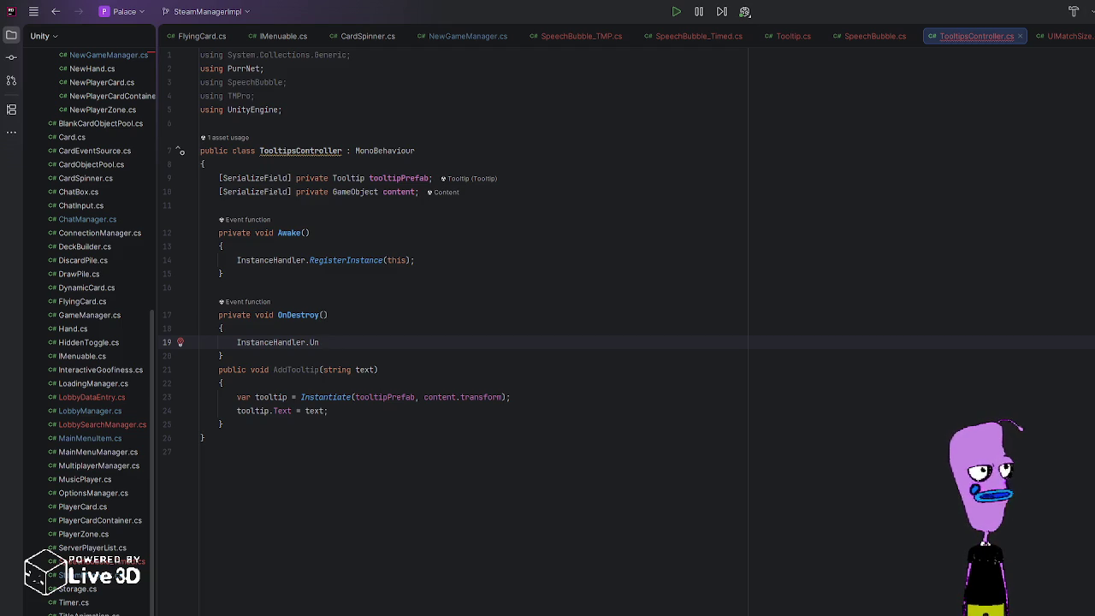
{"action": "key", "text": "ctrl+space"}
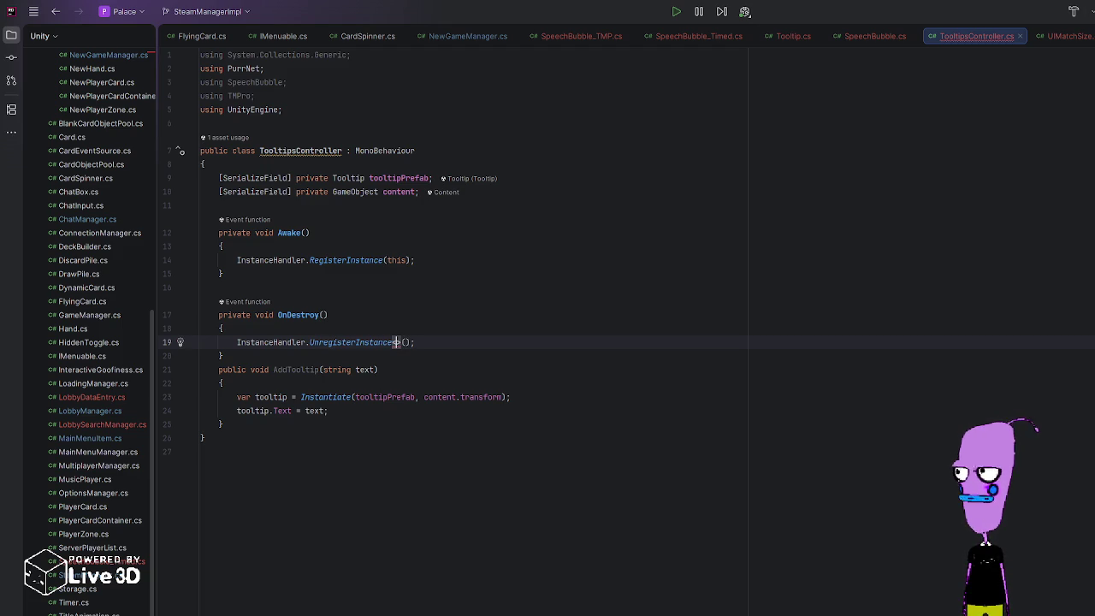
{"action": "type", "text": "<Tooltip"}
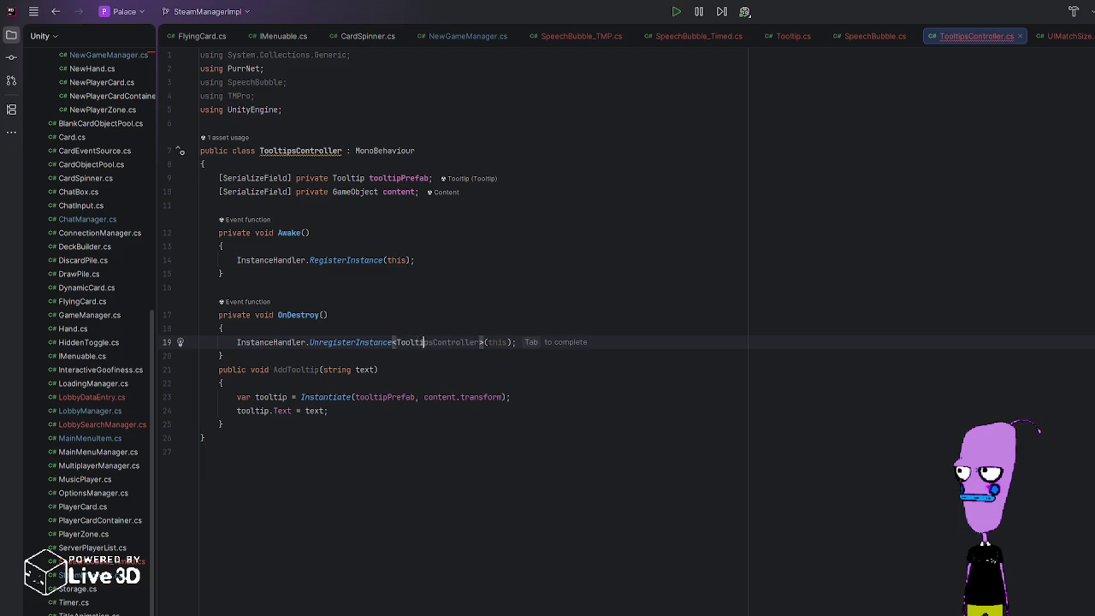
{"action": "key", "text": "Tab"}
{"action": "key", "text": "BackSpace"}
{"action": "key", "text": "BackSpace"}
{"action": "key", "text": "BackSpace"}
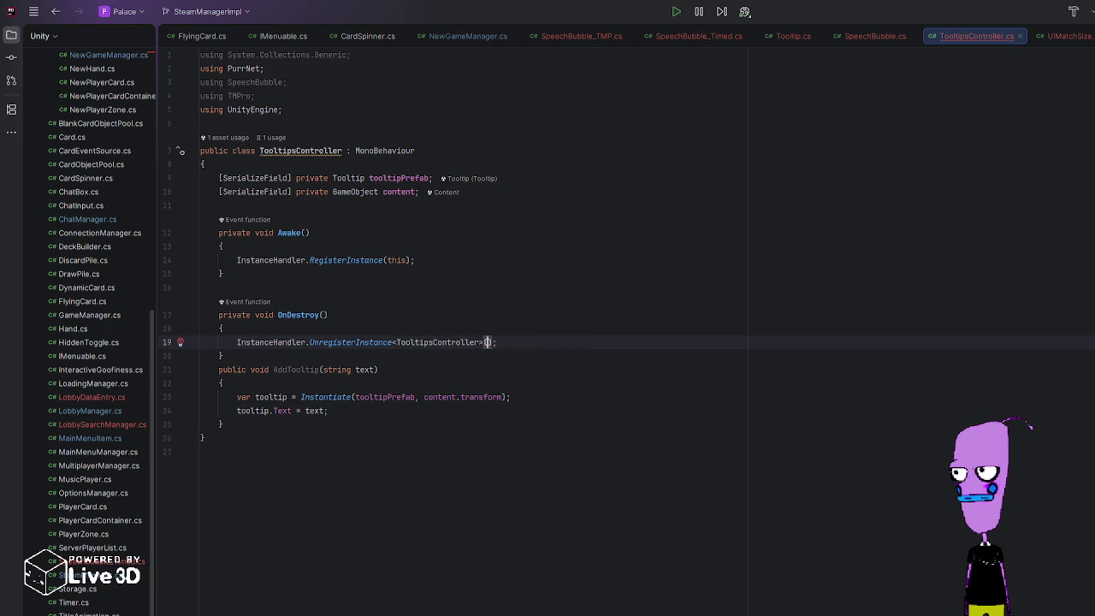
{"action": "key", "text": "Down"}
{"action": "key", "text": "End"}
{"action": "key", "text": "Return"}
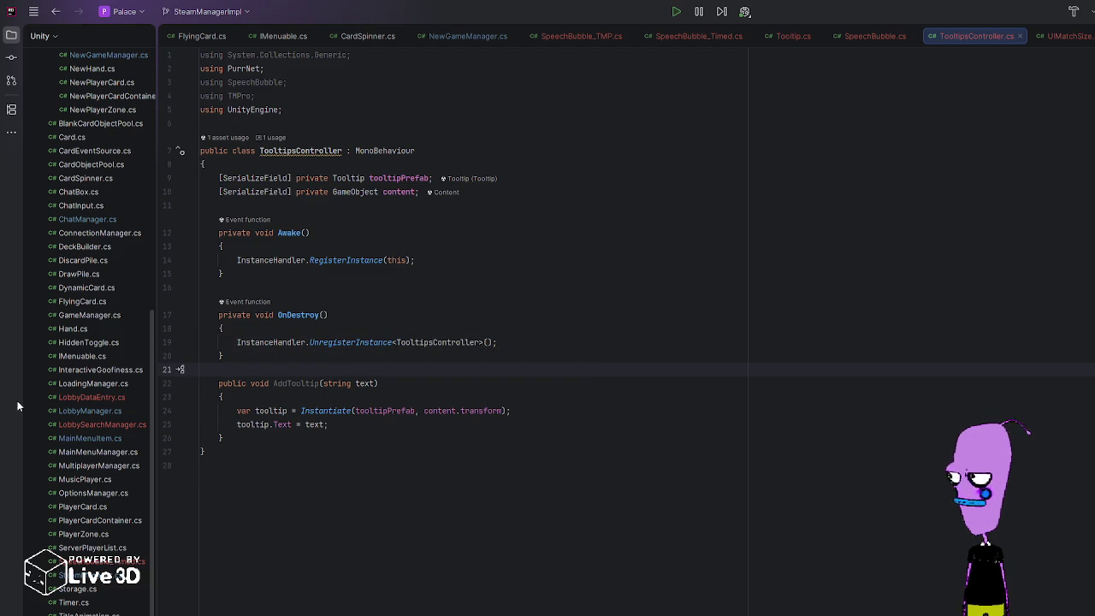
{"action": "scroll", "coordinate": [114, 427], "scroll_direction": "up", "scroll_amount": 7}
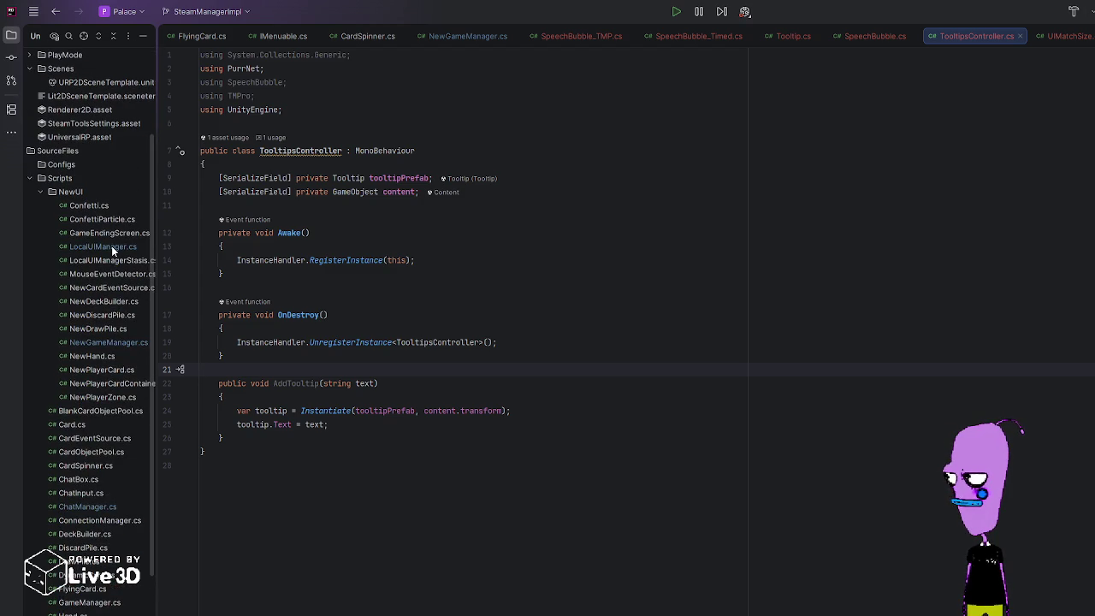
{"action": "double_click", "coordinate": [111, 246]}
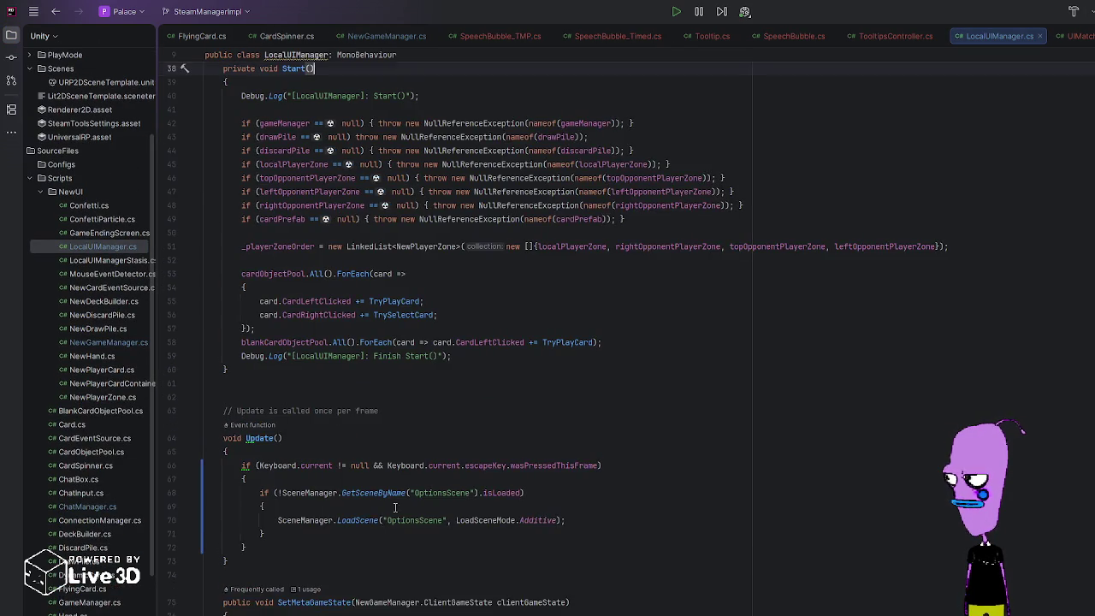
{"action": "scroll", "coordinate": [389, 511], "scroll_direction": "down", "scroll_amount": 15}
{"action": "scroll", "coordinate": [395, 513], "scroll_direction": "down", "scroll_amount": 12}
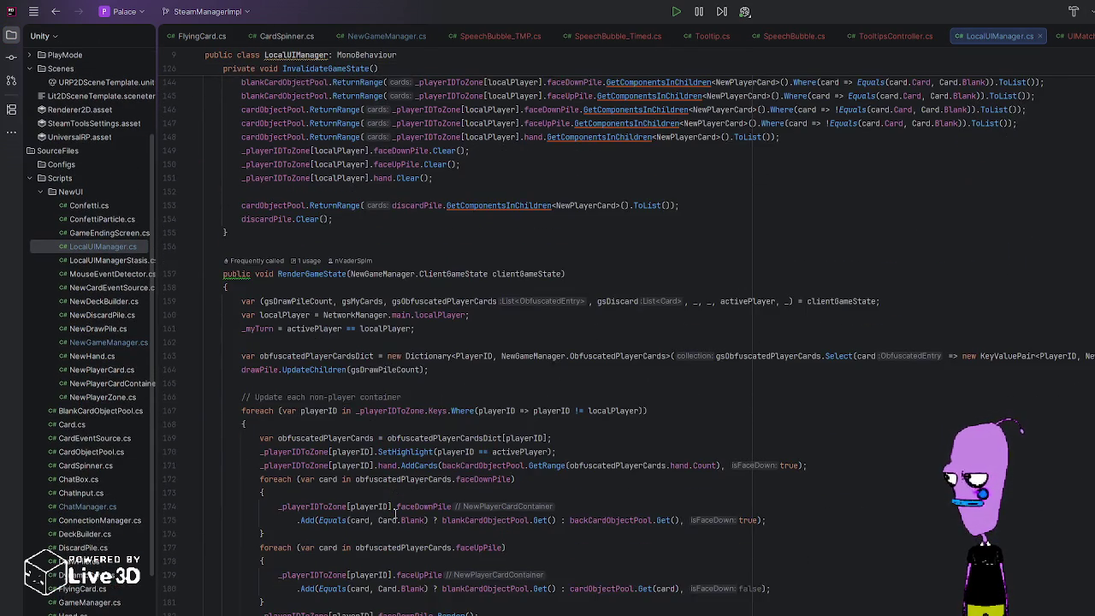
{"action": "scroll", "coordinate": [394, 514], "scroll_direction": "down", "scroll_amount": 12}
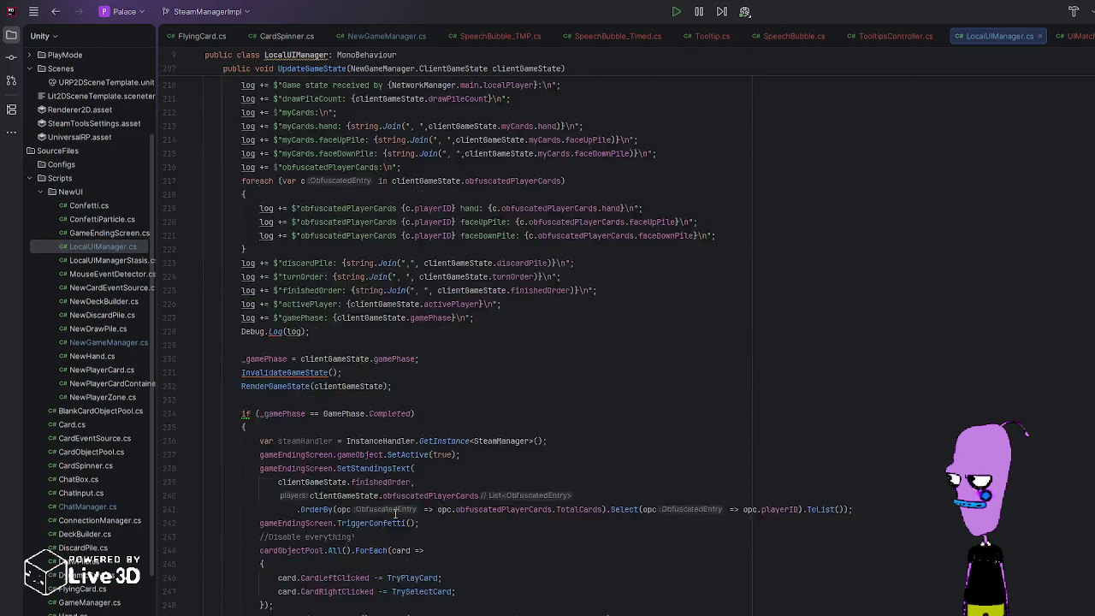
{"action": "scroll", "coordinate": [392, 520], "scroll_direction": "down", "scroll_amount": 1}
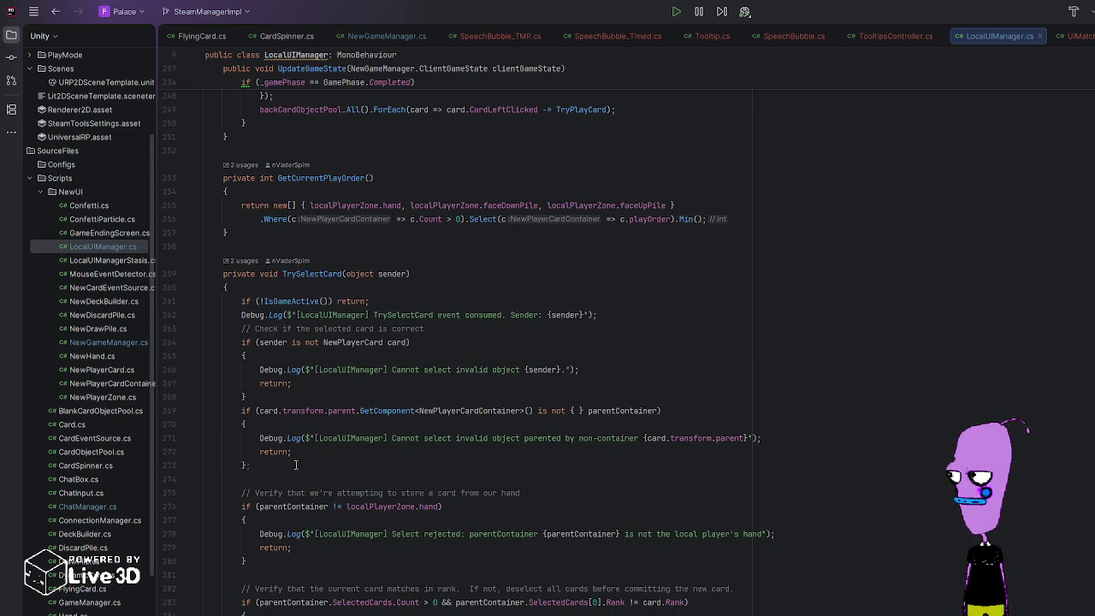
{"action": "scroll", "coordinate": [296, 434], "scroll_direction": "down", "scroll_amount": 14}
{"action": "scroll", "coordinate": [294, 513], "scroll_direction": "up", "scroll_amount": 15}
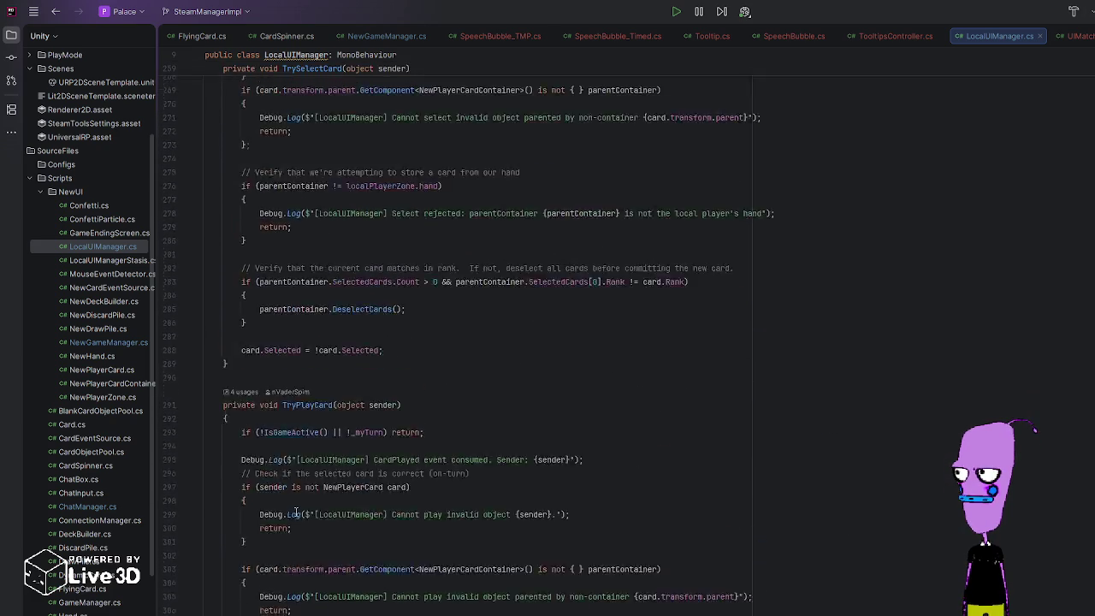
{"action": "scroll", "coordinate": [292, 510], "scroll_direction": "down", "scroll_amount": 3}
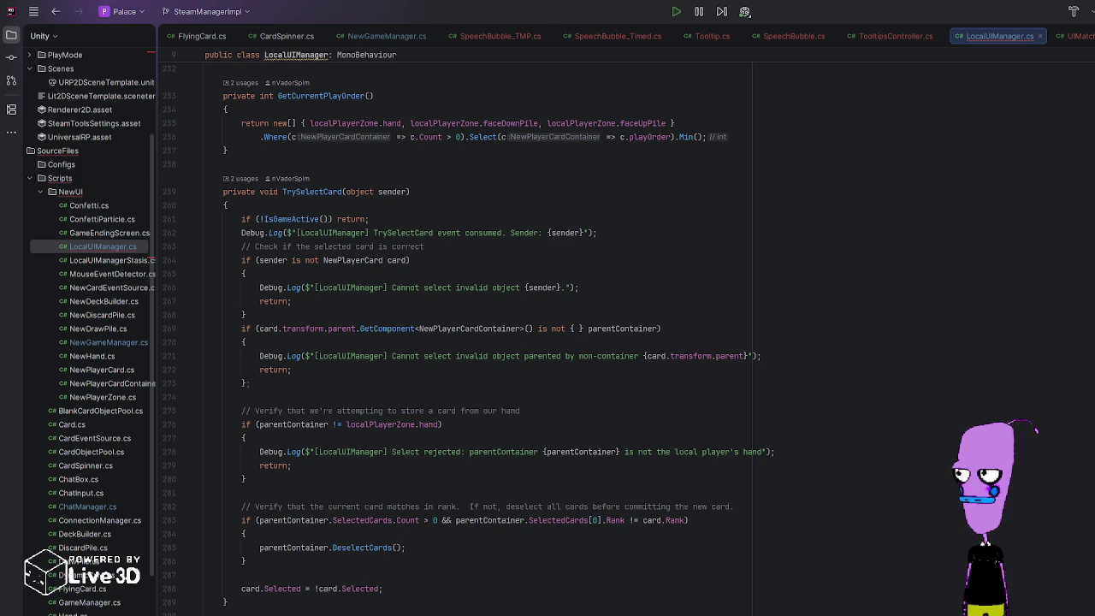
{"action": "scroll", "coordinate": [469, 336], "scroll_direction": "down", "scroll_amount": 1}
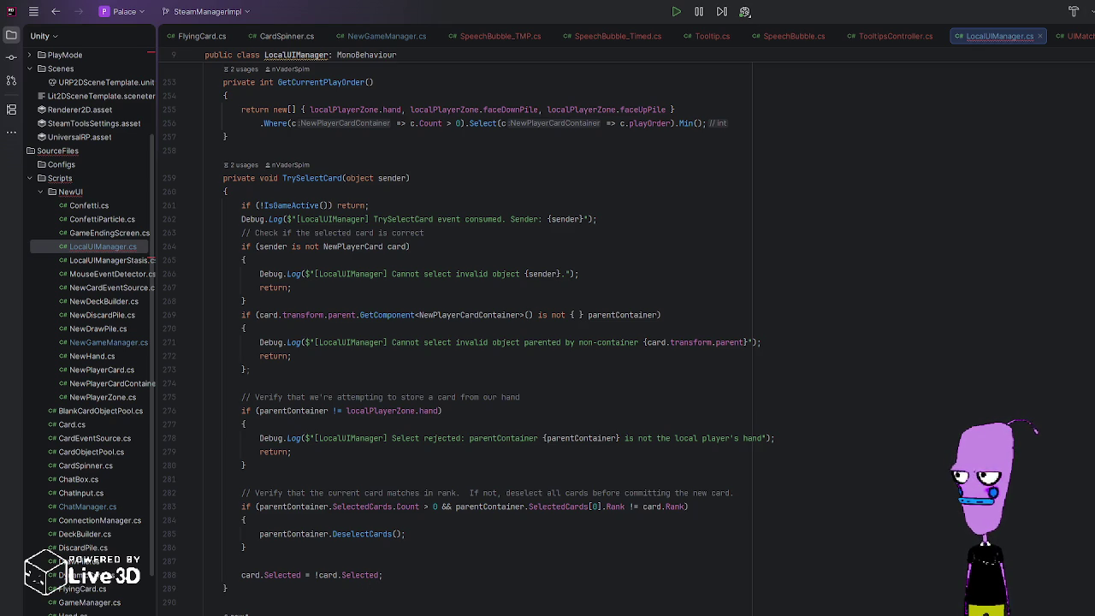
Step: Review TrySelectCard's Debug.Log calls and the new SendTooltip method's fallback log
{"action": "left_click", "coordinate": [253, 219]}
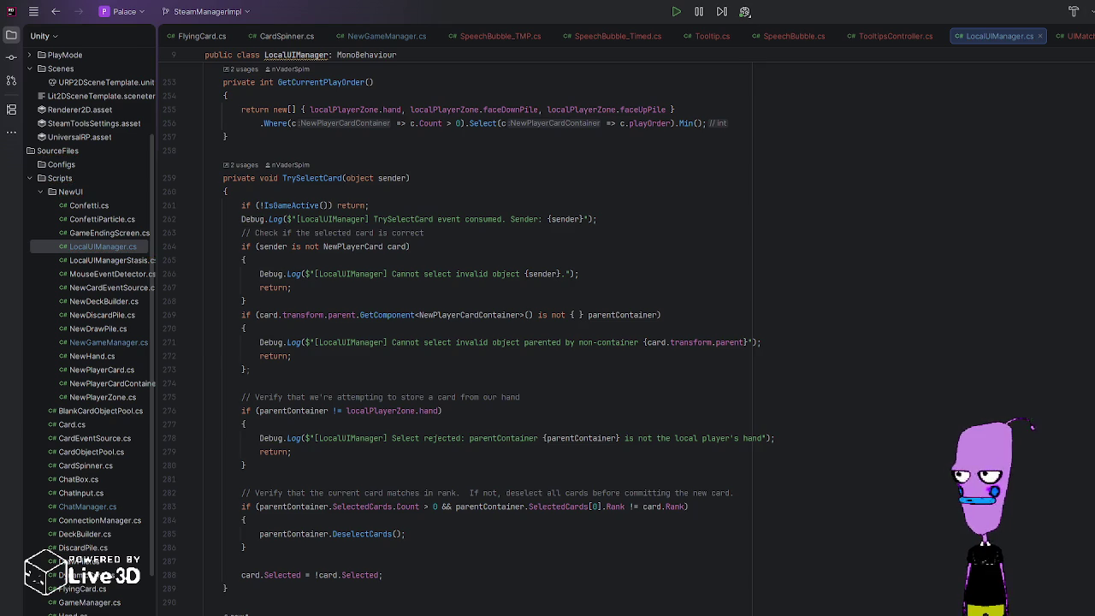
{"action": "scroll", "coordinate": [479, 342], "scroll_direction": "down", "scroll_amount": 3}
{"action": "left_click", "coordinate": [227, 520]}
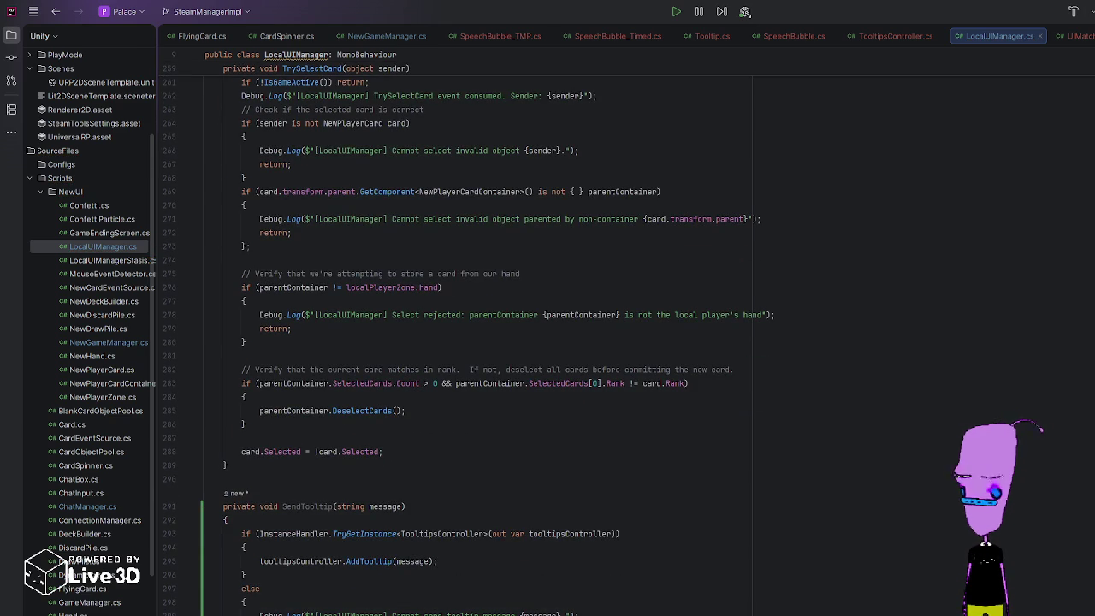
{"action": "left_click", "coordinate": [519, 613]}
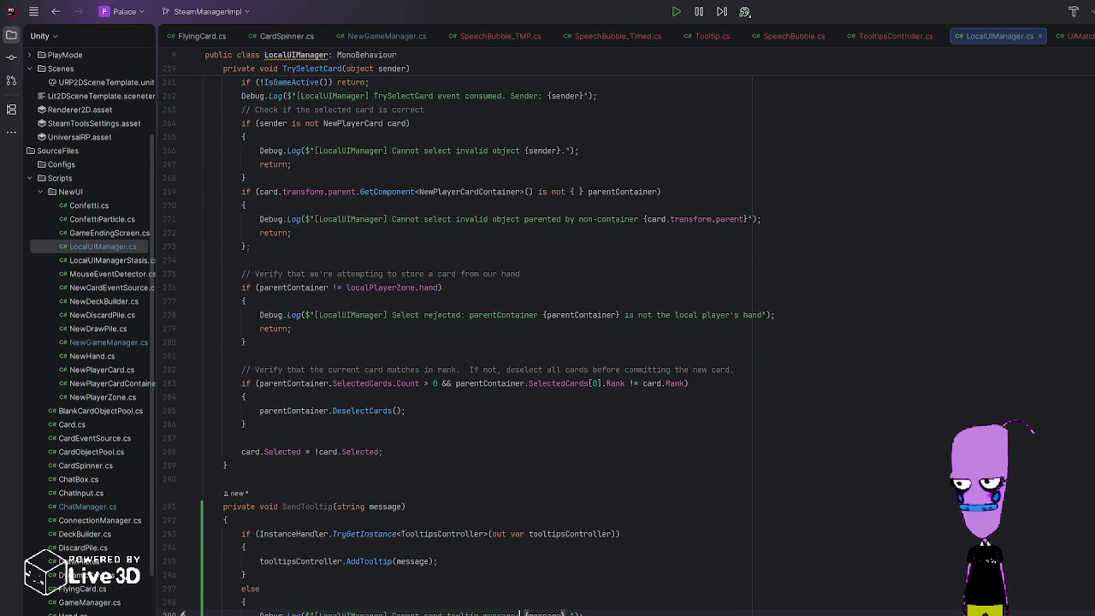
{"action": "scroll", "coordinate": [397, 449], "scroll_direction": "up", "scroll_amount": 3}
{"action": "scroll", "coordinate": [397, 449], "scroll_direction": "up", "scroll_amount": 3}
{"action": "scroll", "coordinate": [285, 533], "scroll_direction": "down", "scroll_amount": 6}
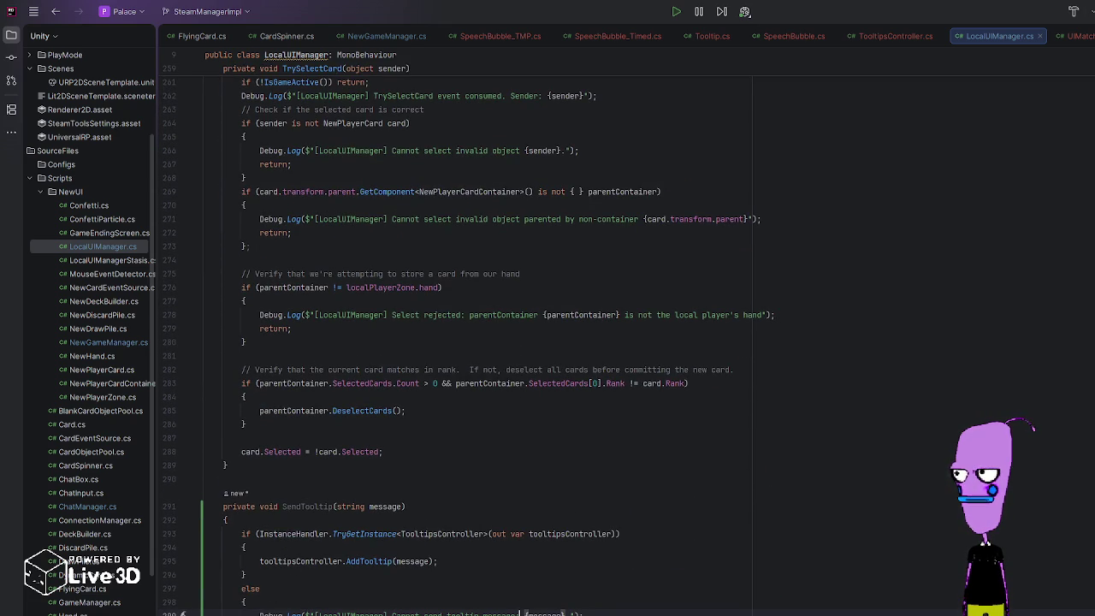
Step: Replace the not-in-hand Debug.Log with SendTooltip and delete the '[LocalUIManager] ' prefix from its message
{"action": "left_click", "coordinate": [334, 506]}
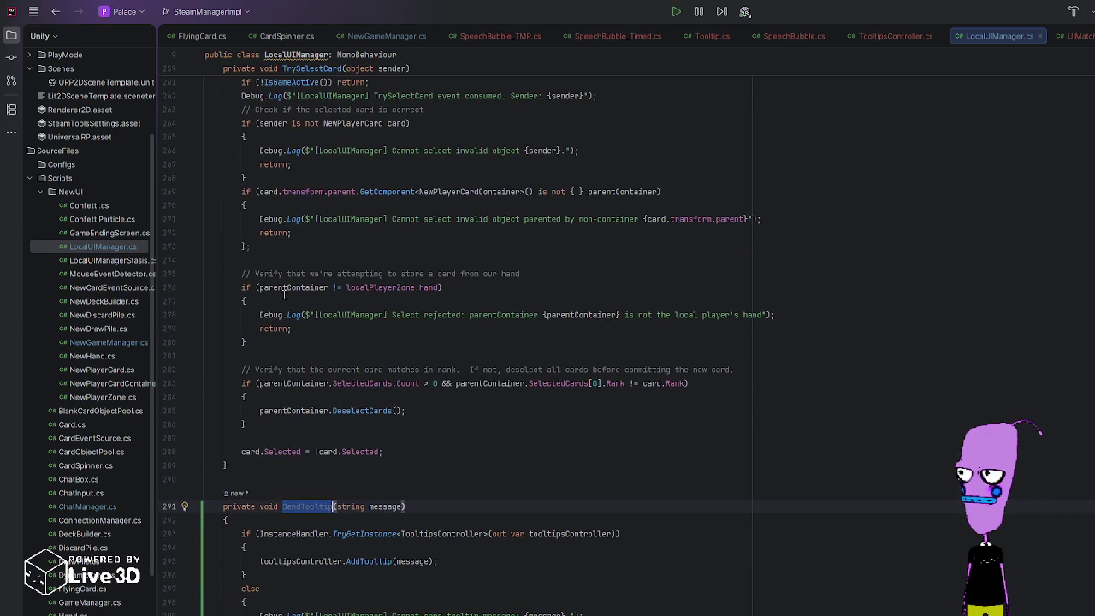
{"action": "left_click_drag", "start_coordinate": [261, 315], "coordinate": [300, 317]}
{"action": "type", "text": "SendTooltip"}
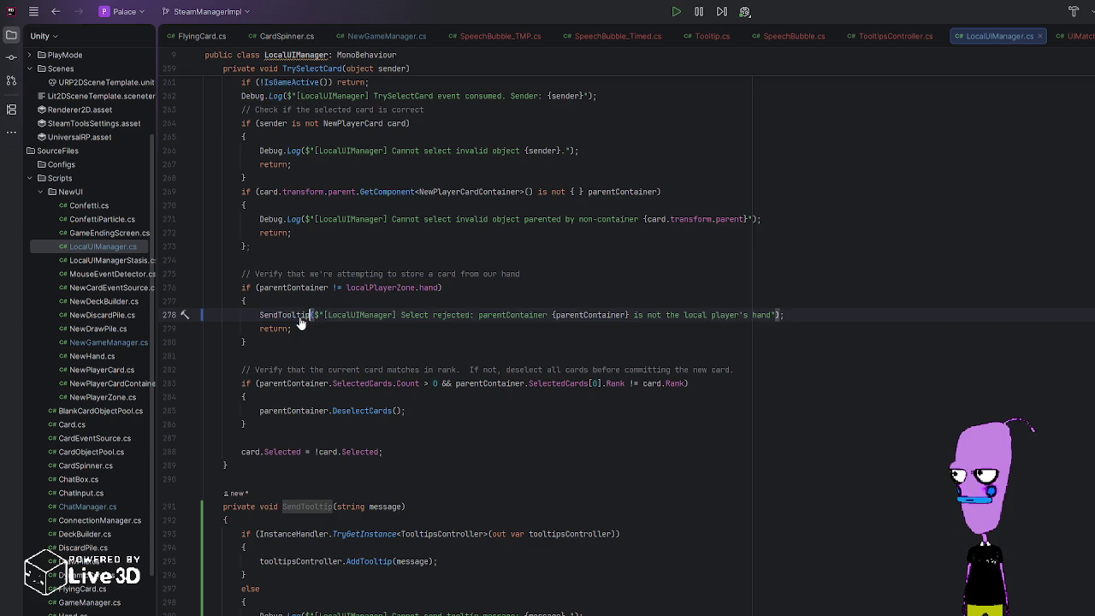
{"action": "left_click", "coordinate": [364, 315]}
{"action": "left_click_drag", "start_coordinate": [366, 315], "coordinate": [440, 323]}
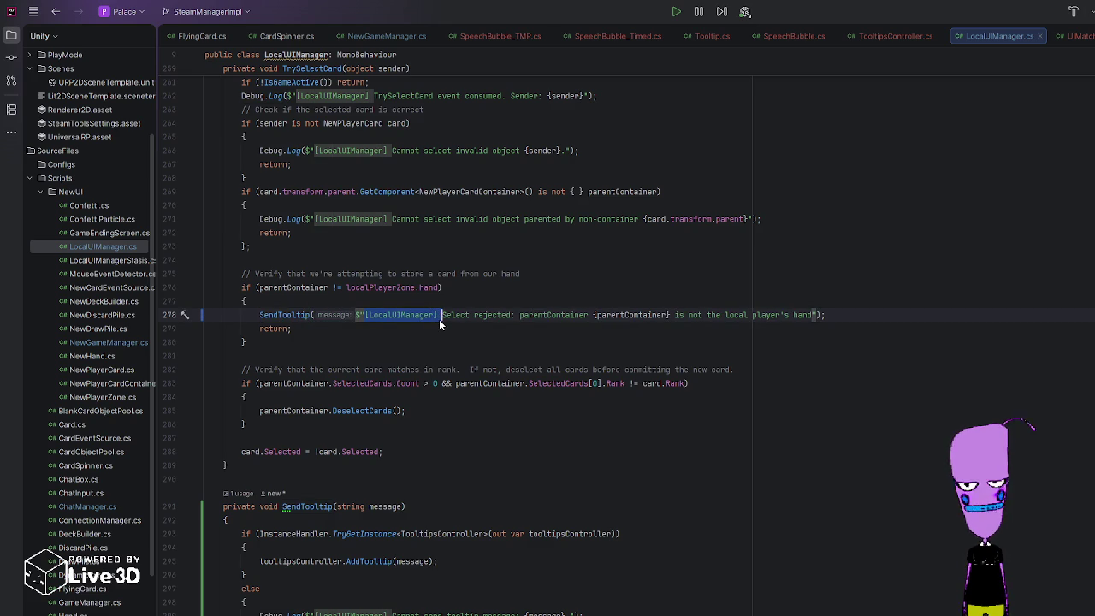
{"action": "key", "text": "BackSpace"}
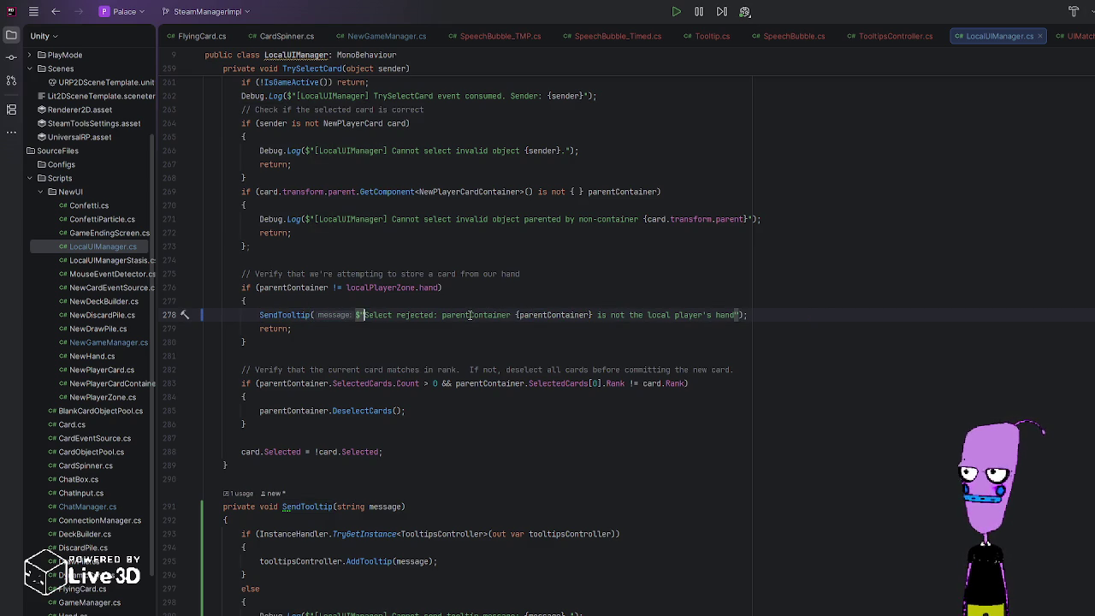
{"action": "scroll", "coordinate": [327, 285], "scroll_direction": "up", "scroll_amount": 3}
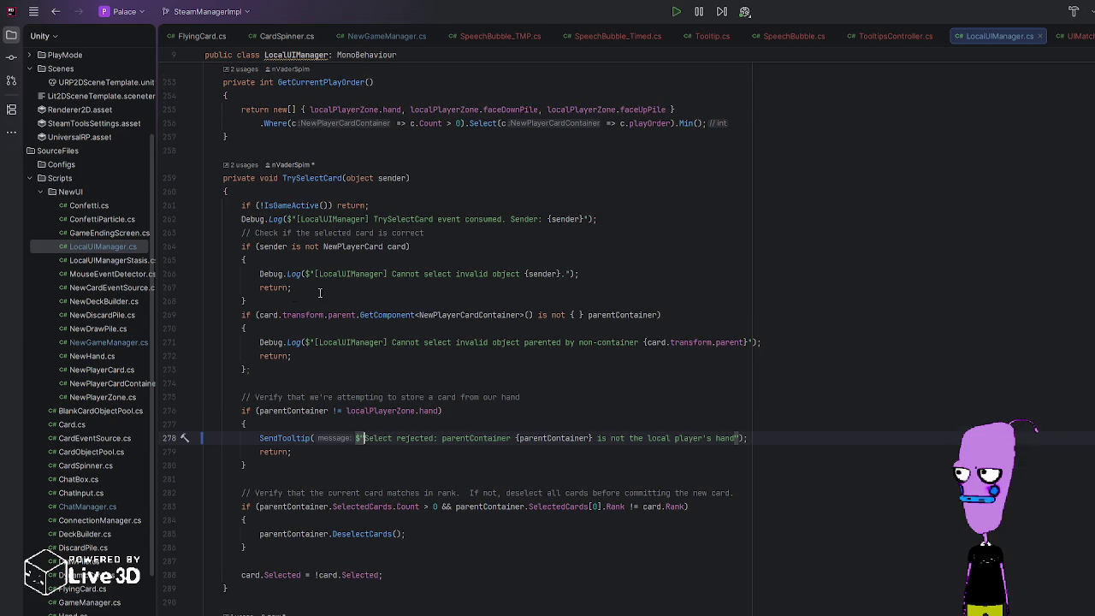
Step: Replace the non-container and invalid-object Debug.Log calls with SendTooltip
{"action": "left_click_drag", "start_coordinate": [260, 343], "coordinate": [304, 342]}
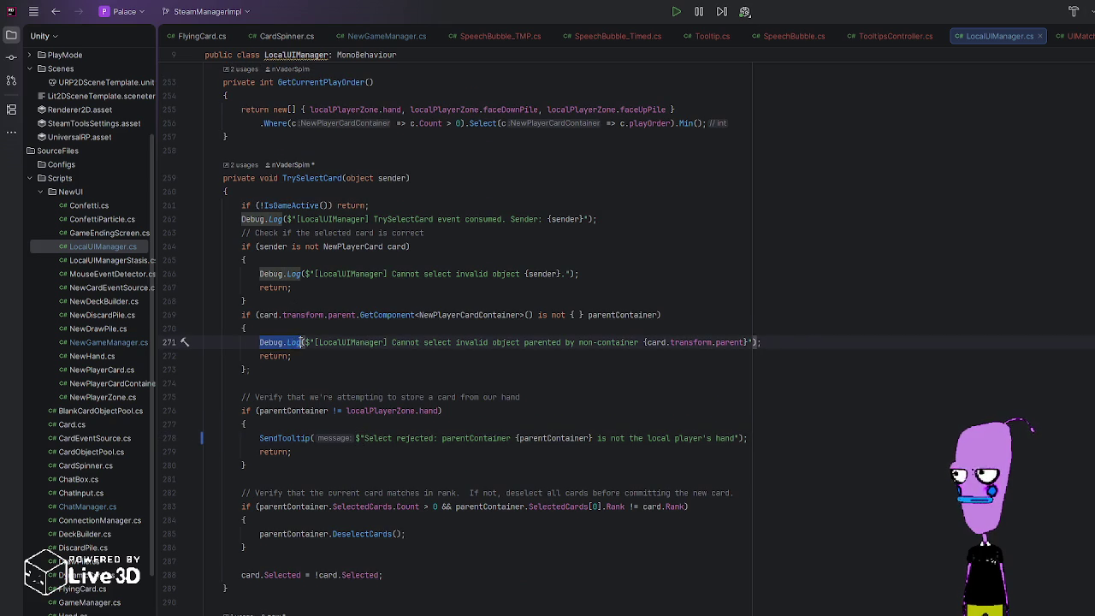
{"action": "type", "text": "SendTooltip"}
{"action": "left_click_drag", "start_coordinate": [258, 273], "coordinate": [303, 274]}
{"action": "type", "text": "SendTooltip"}
Step: Delete TrySelectCard's event-consumed Debug.Log line
{"action": "left_click", "coordinate": [242, 219]}
{"action": "left_click_drag", "start_coordinate": [242, 219], "coordinate": [282, 219]}
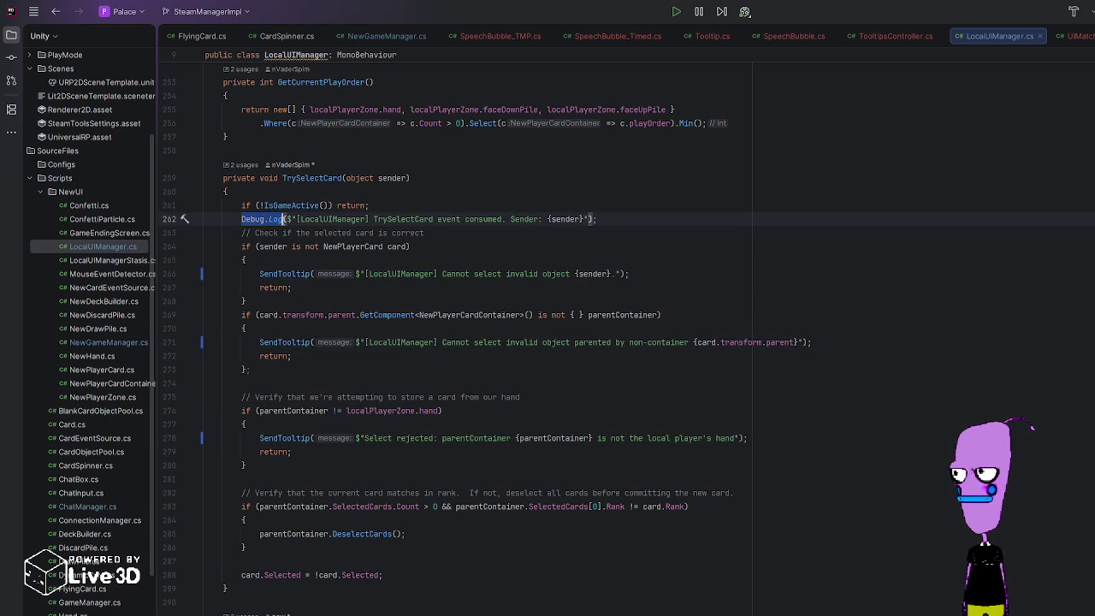
{"action": "key", "text": "shift+End"}
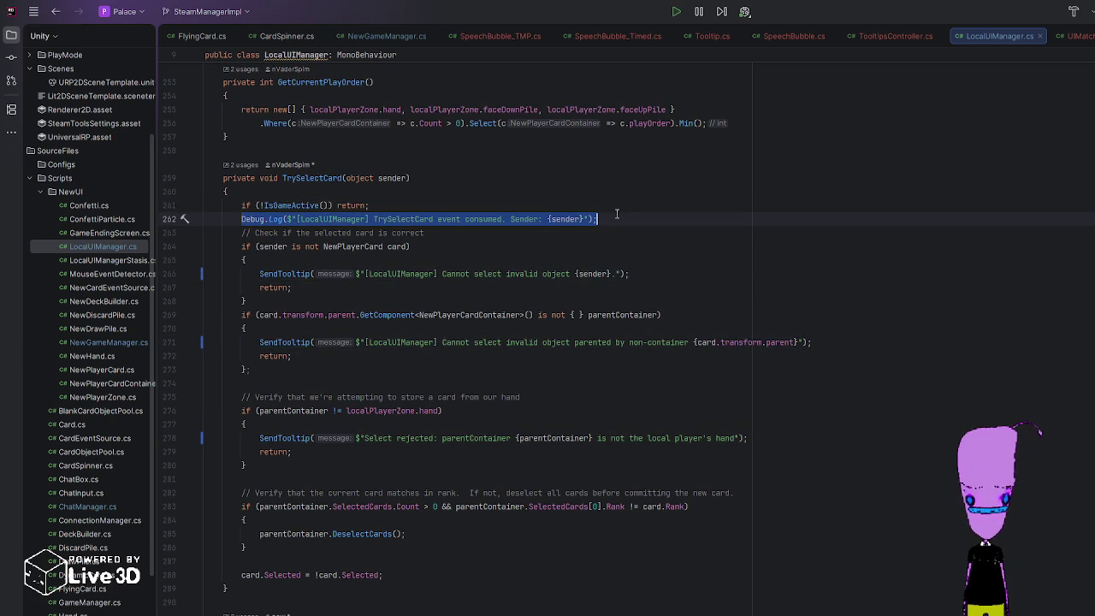
{"action": "key", "text": "BackSpace"}
{"action": "key", "text": "BackSpace"}
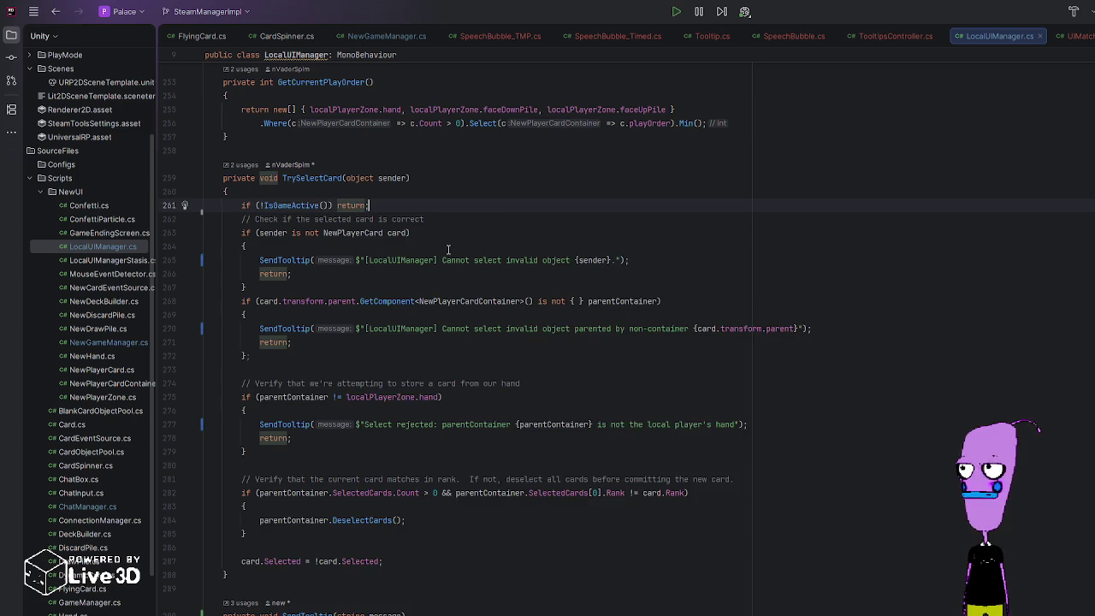
{"action": "scroll", "coordinate": [408, 384], "scroll_direction": "down", "scroll_amount": 2}
{"action": "scroll", "coordinate": [342, 342], "scroll_direction": "up", "scroll_amount": 3}
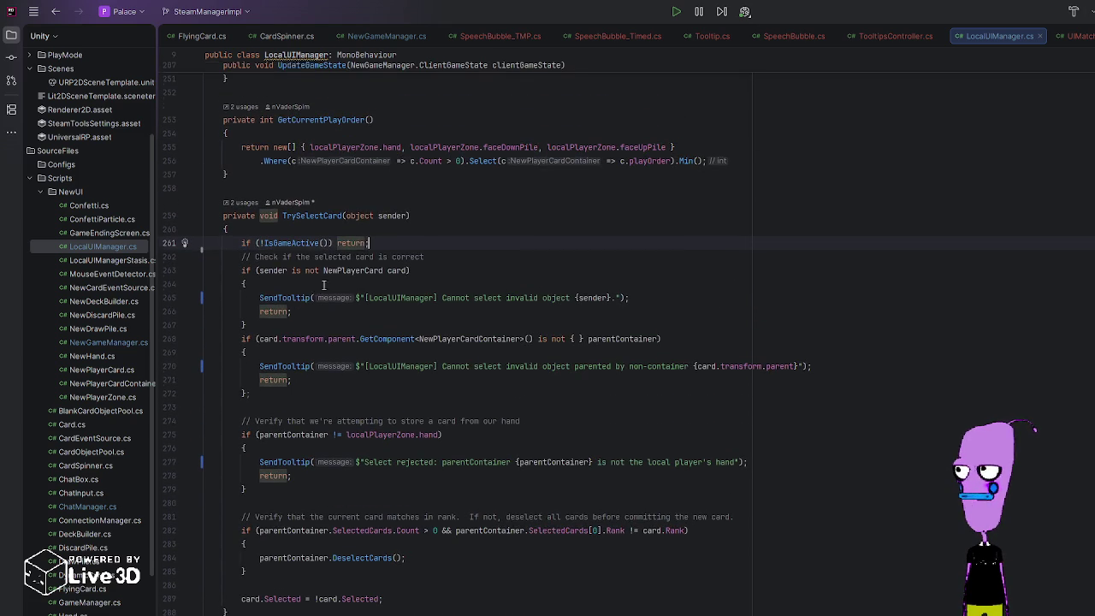
Step: Delete the invalid-object, non-container and not-in-hand SendTooltip lines so each check just returns
{"action": "left_click", "coordinate": [259, 301]}
{"action": "left_click_drag", "start_coordinate": [259, 304], "coordinate": [260, 315]}
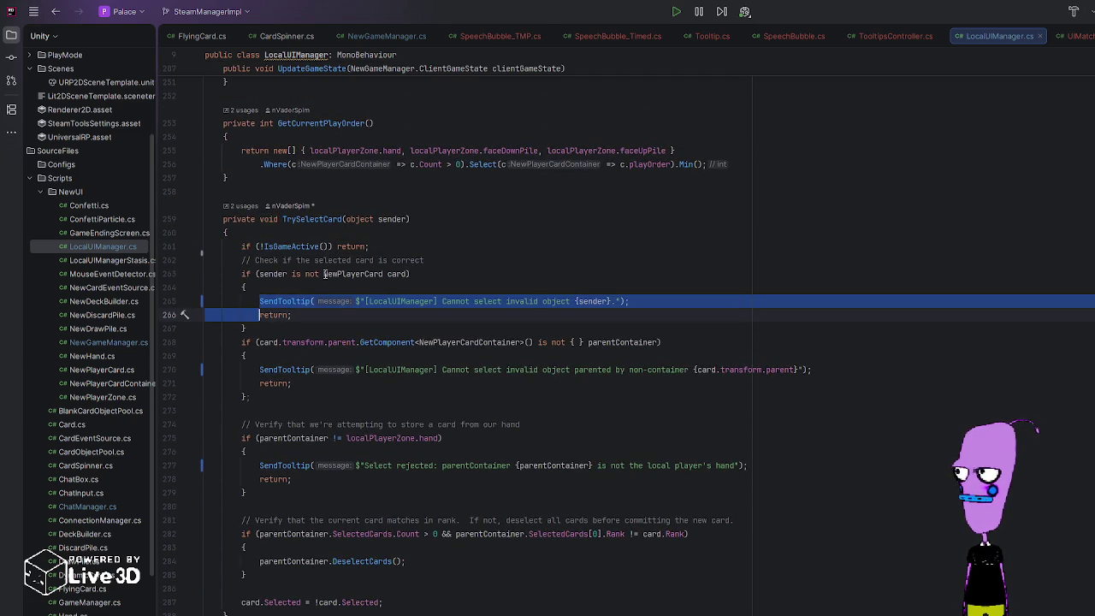
{"action": "key", "text": "Delete"}
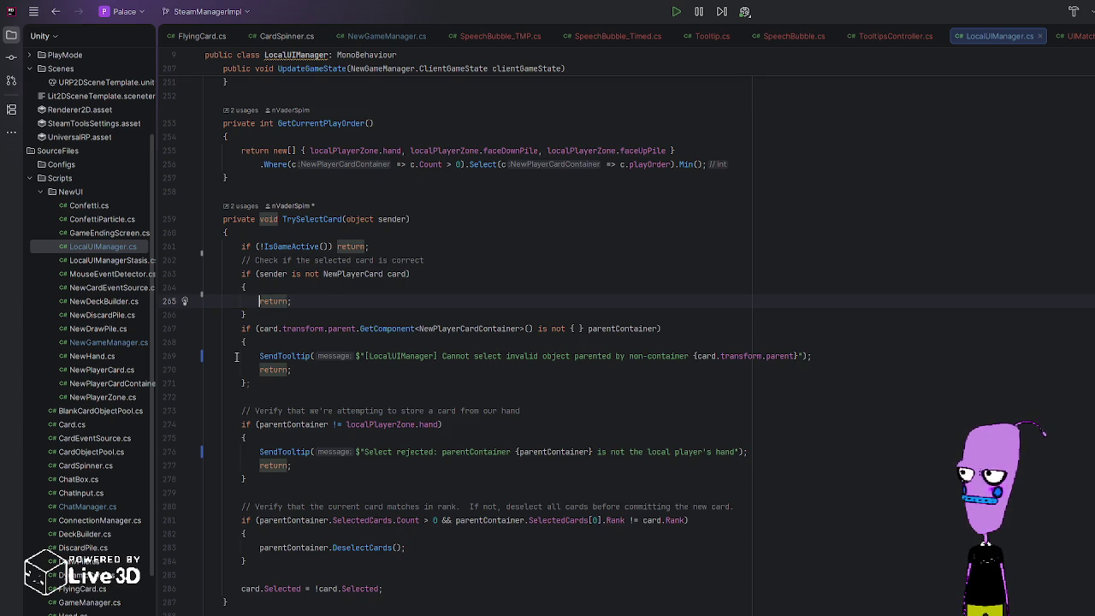
{"action": "left_click_drag", "start_coordinate": [259, 356], "coordinate": [260, 370]}
{"action": "key", "text": "Delete"}
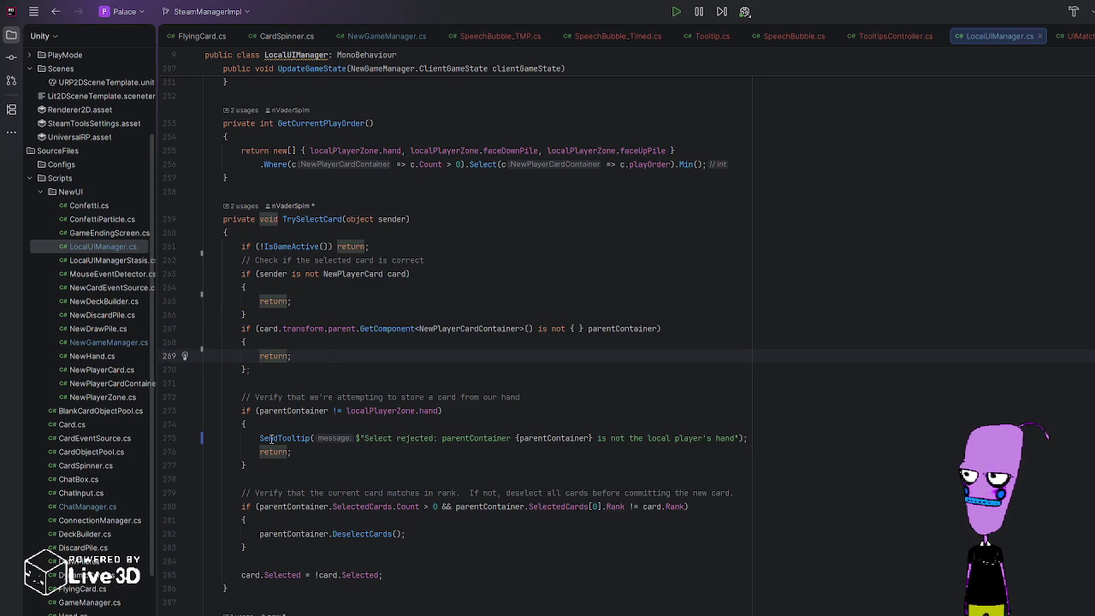
{"action": "left_click_drag", "start_coordinate": [259, 438], "coordinate": [259, 452]}
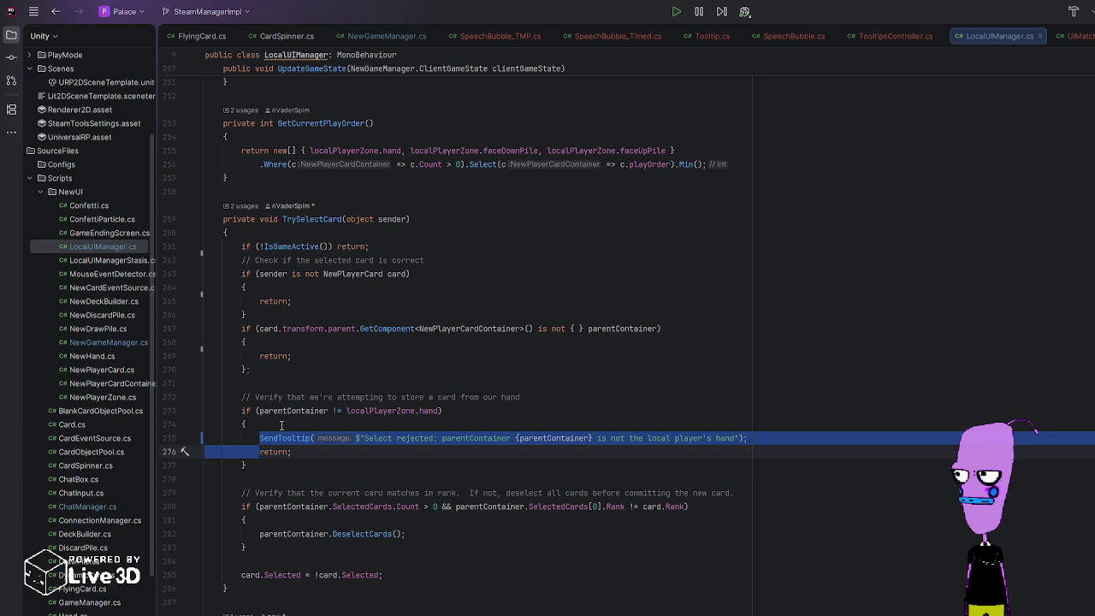
{"action": "key", "text": "Delete"}
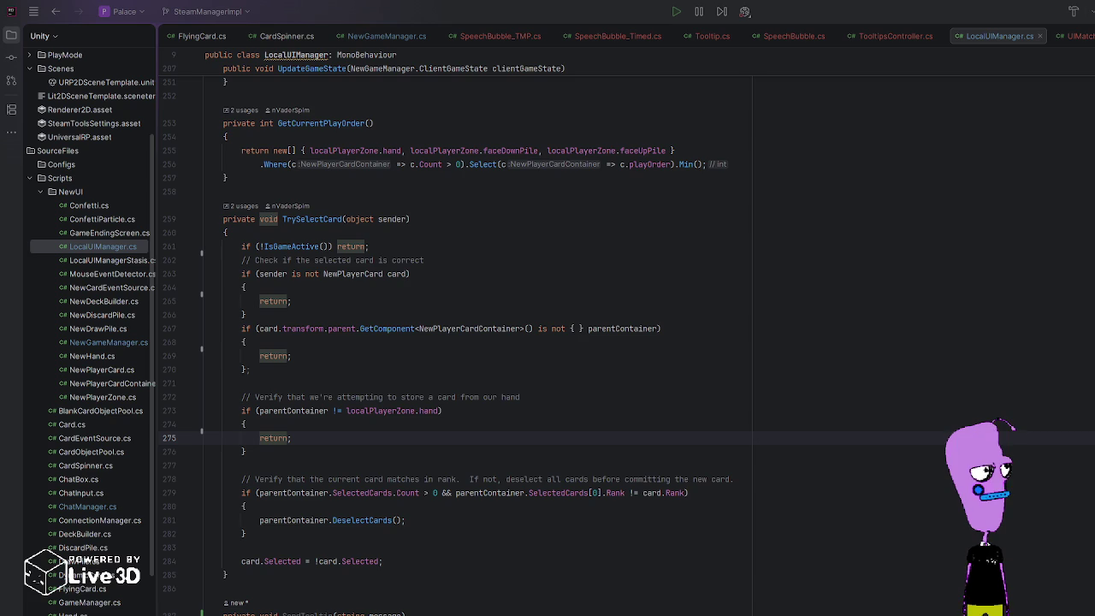
{"action": "left_click", "coordinate": [255, 466]}
{"action": "scroll", "coordinate": [255, 356], "scroll_direction": "down", "scroll_amount": 5}
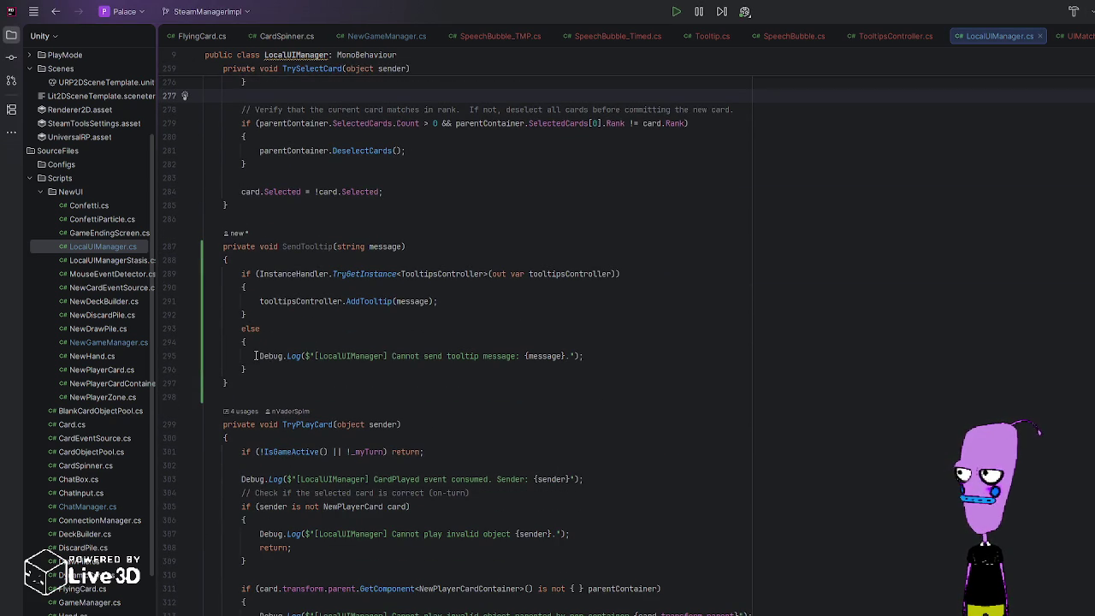
Step: Delete the CardPlayed event-consumed log line in TryPlayCard
{"action": "scroll", "coordinate": [254, 510], "scroll_direction": "down", "scroll_amount": 4}
{"action": "triple_click", "coordinate": [239, 315]}
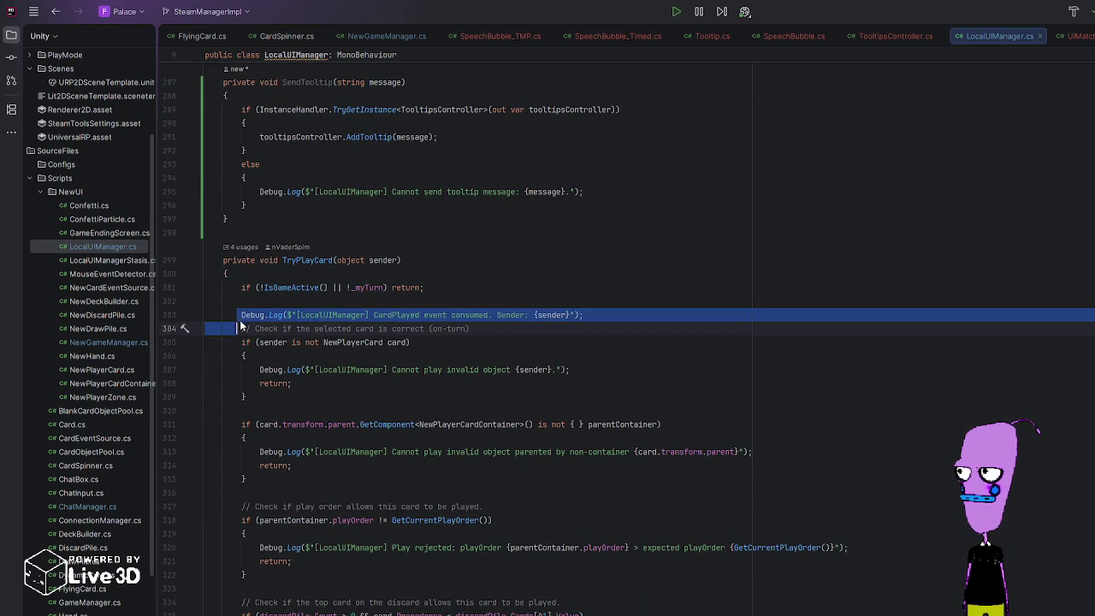
{"action": "left_click", "coordinate": [241, 314]}
{"action": "triple_click", "coordinate": [240, 315]}
{"action": "key", "text": "BackSpace"}
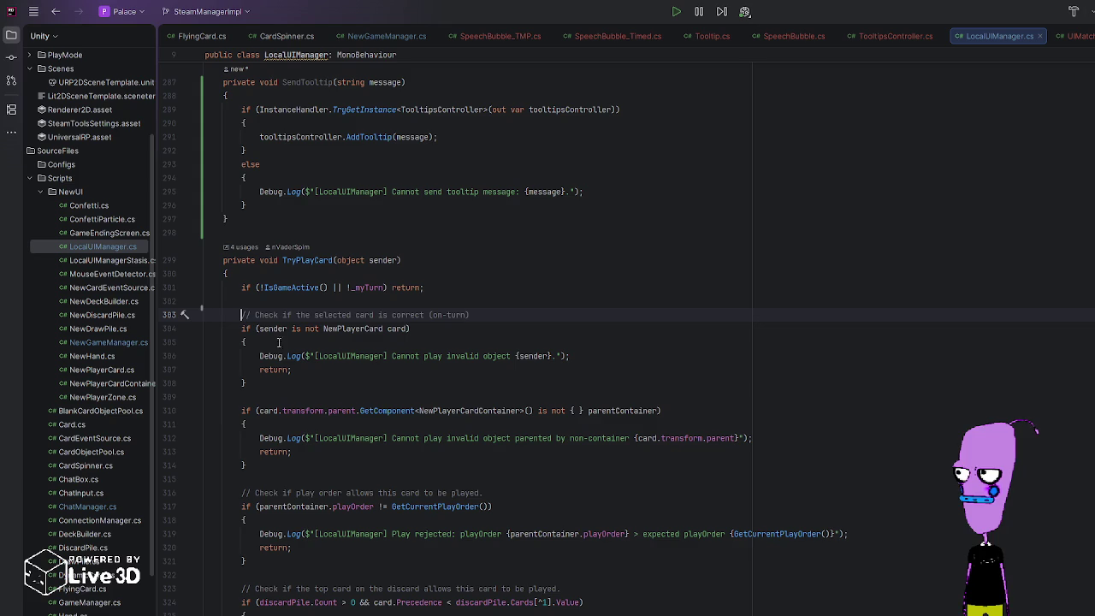
Step: Delete TryPlayCard's invalid-object and non-container log lines
{"action": "left_click", "coordinate": [259, 356]}
{"action": "triple_click", "coordinate": [259, 356]}
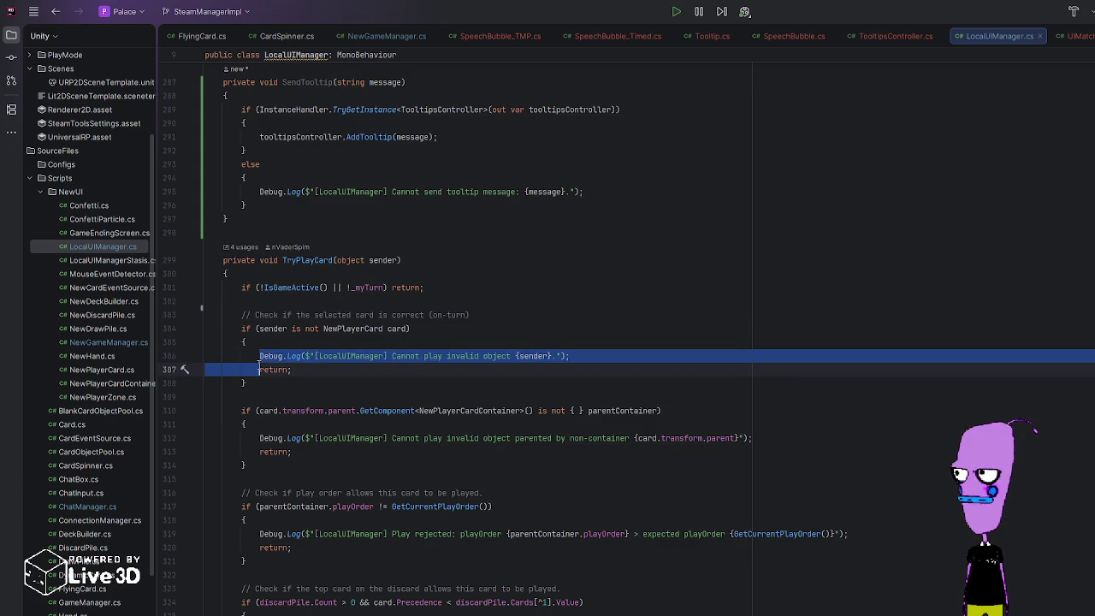
{"action": "key", "text": "BackSpace"}
{"action": "scroll", "coordinate": [261, 419], "scroll_direction": "down", "scroll_amount": 1}
{"action": "left_click", "coordinate": [259, 385]}
{"action": "triple_click", "coordinate": [259, 385]}
{"action": "key", "text": "BackSpace"}
{"action": "scroll", "coordinate": [259, 390], "scroll_direction": "down", "scroll_amount": 2}
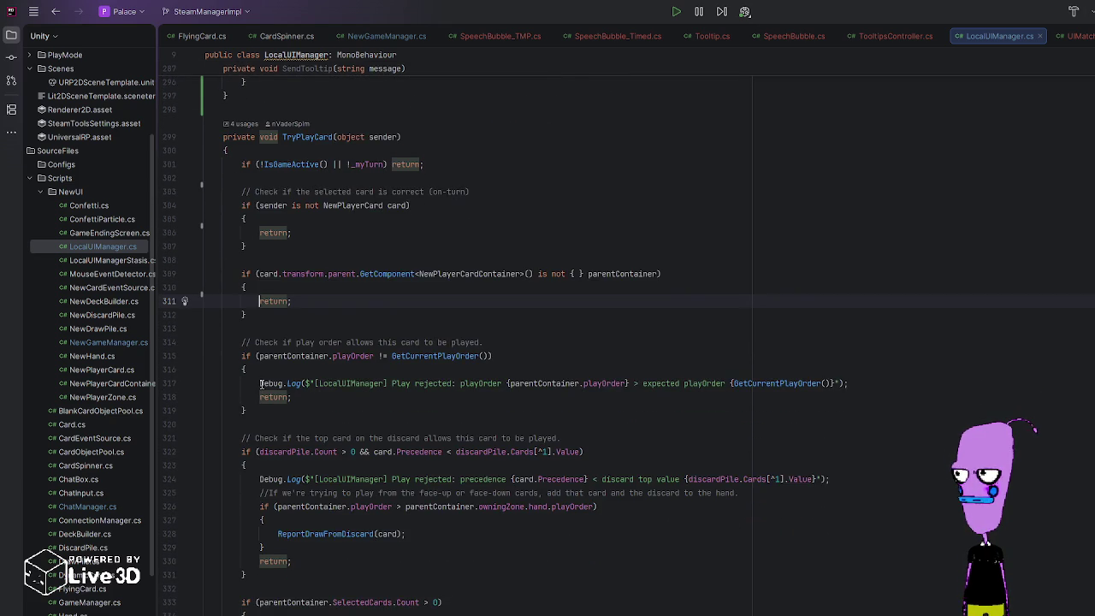
Step: Swap the play-order rejection's Debug.Log for SendTooltip, remove the empty line, and open NewPlayerCardContainer.cs
{"action": "left_click", "coordinate": [272, 368]}
{"action": "key", "text": "Return"}
{"action": "type", "text": "SendTooltip"}
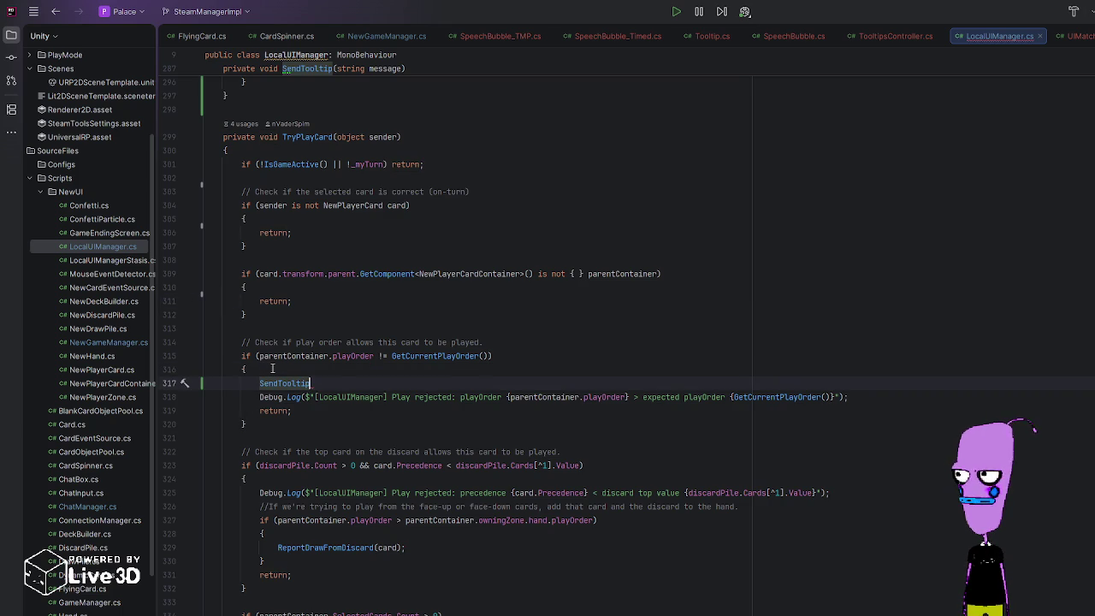
{"action": "key", "text": "ctrl+z"}
{"action": "left_click_drag", "start_coordinate": [259, 397], "coordinate": [300, 397]}
{"action": "type", "text": "SendTooltip"}
{"action": "left_click", "coordinate": [290, 383]}
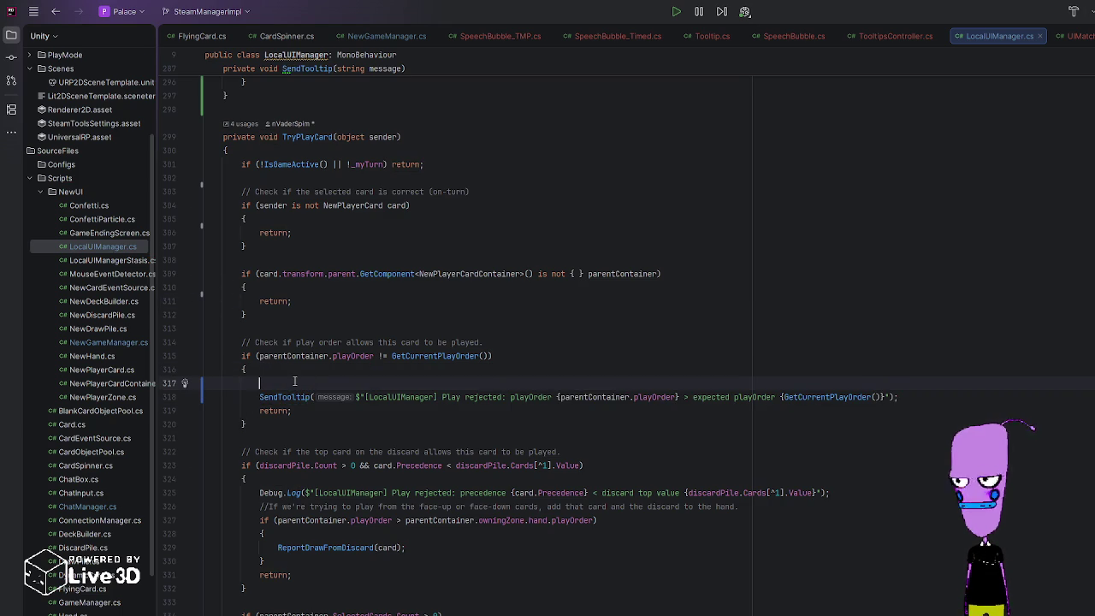
{"action": "key", "text": "BackSpace"}
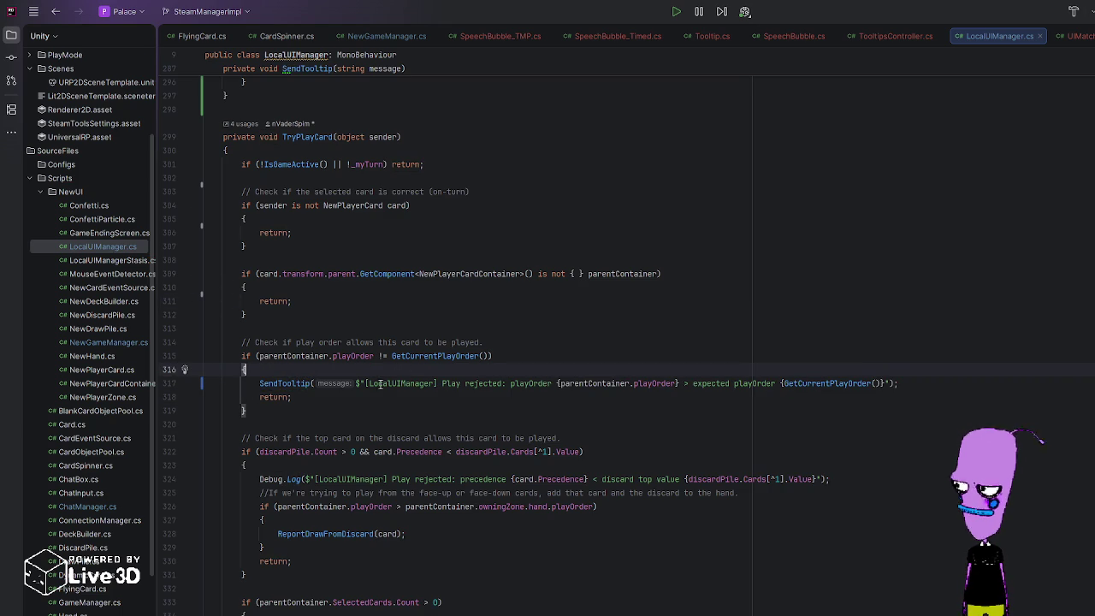
{"action": "mouse_move", "coordinate": [366, 384]}
{"action": "left_mouse_down"}
{"action": "mouse_move", "coordinate": [522, 383]}
{"action": "mouse_move", "coordinate": [506, 383]}
{"action": "left_mouse_up"}
{"action": "left_click", "coordinate": [525, 369]}
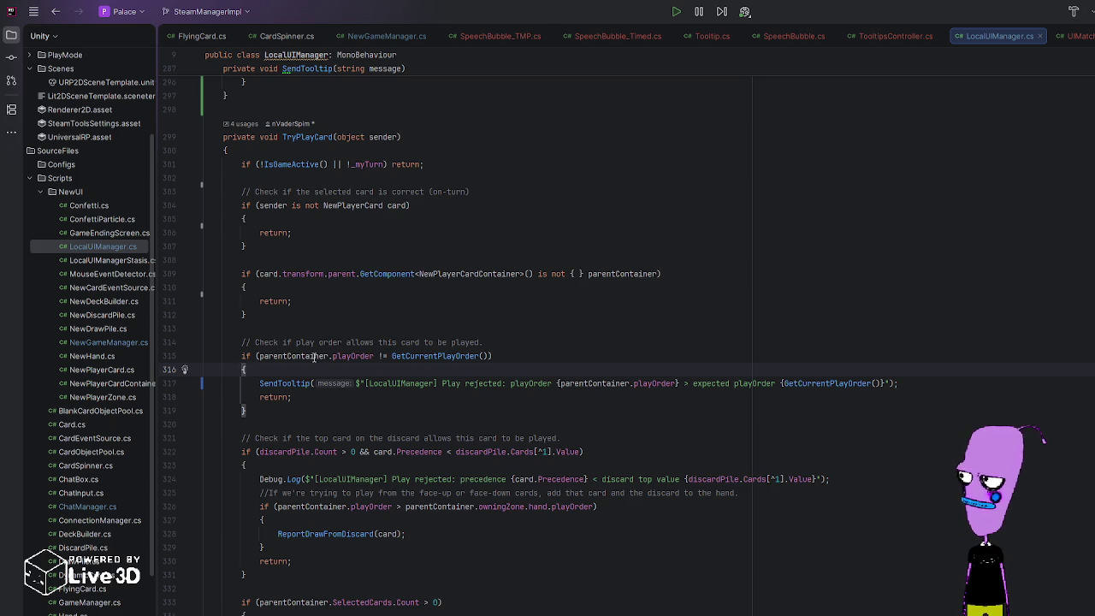
{"action": "double_click", "coordinate": [114, 381]}
{"action": "scroll", "coordinate": [336, 306], "scroll_direction": "up", "scroll_amount": 15}
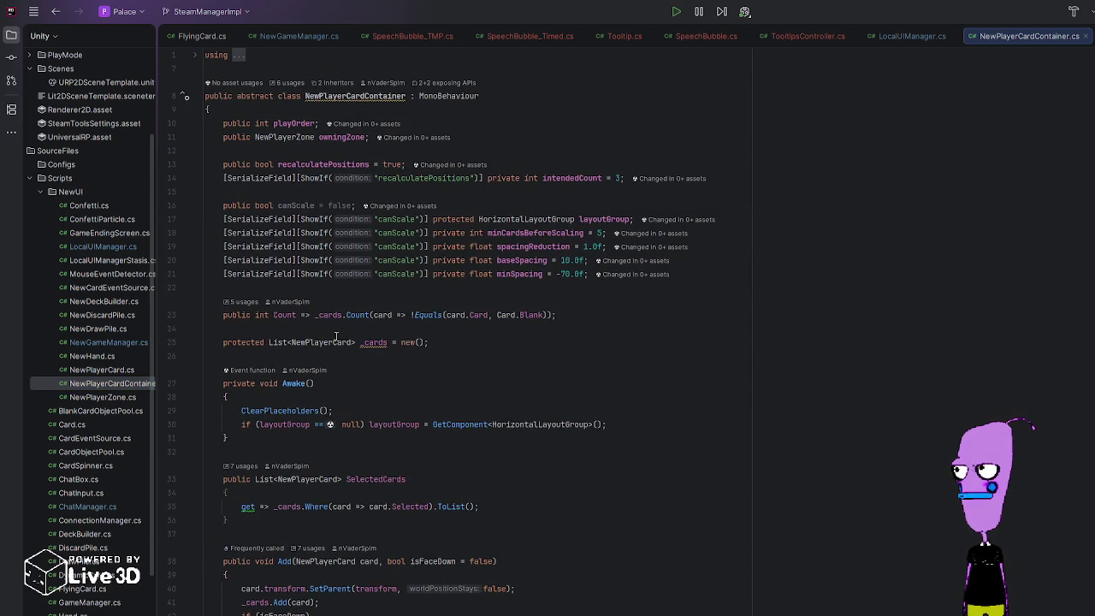
{"action": "double_click", "coordinate": [102, 345]}
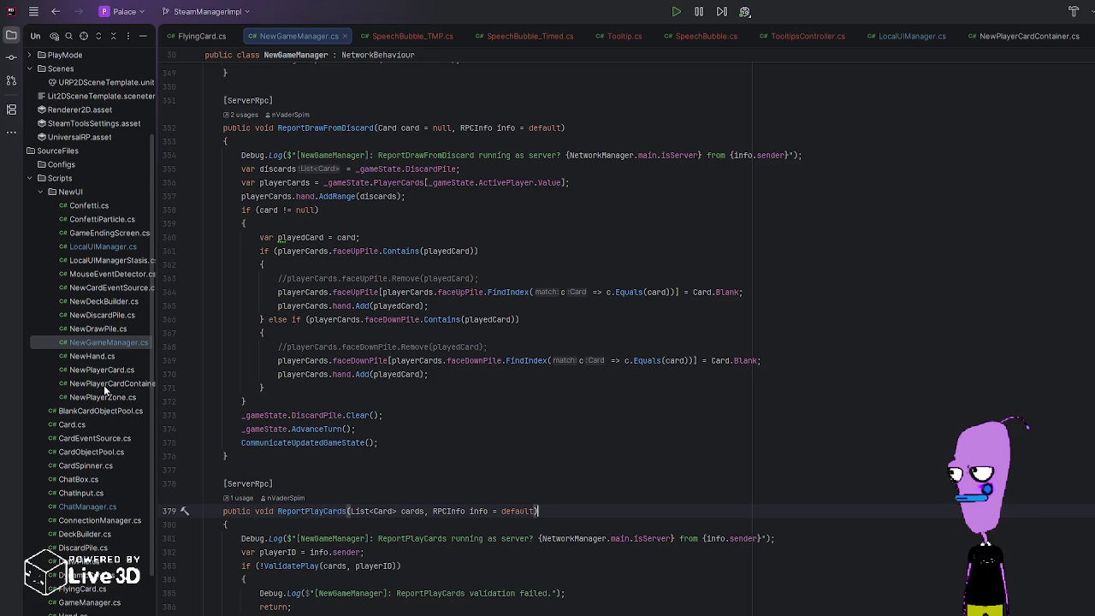
{"action": "scroll", "coordinate": [343, 385], "scroll_direction": "down", "scroll_amount": 5}
{"action": "double_click", "coordinate": [109, 248]}
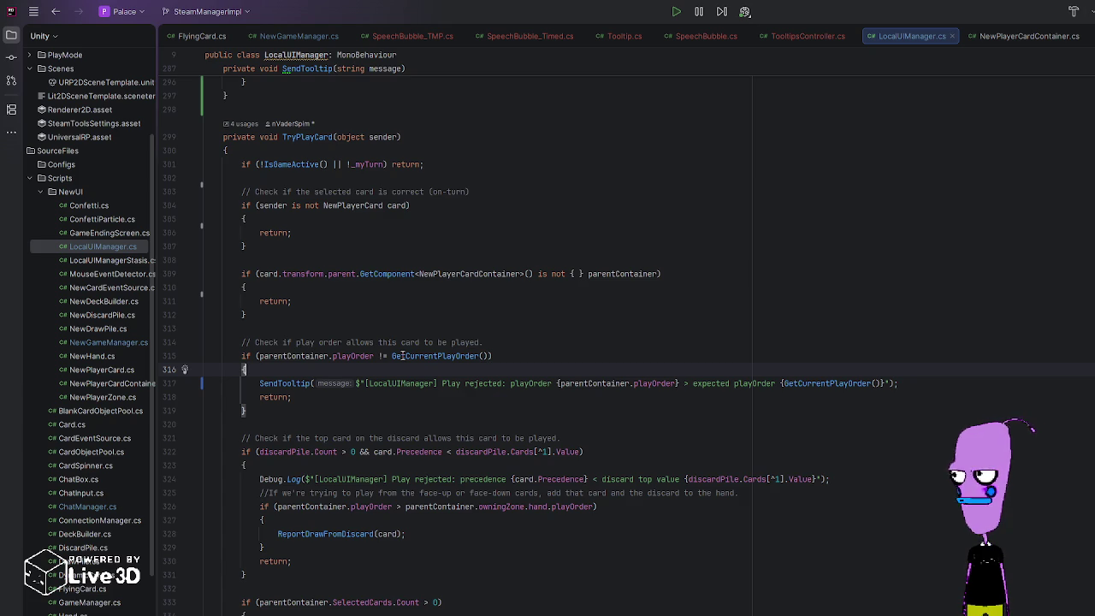
{"action": "left_click", "coordinate": [500, 342]}
Step: Add variables expectedPlayOrder = GetCurrentPlayOrder() and attemptedPlayOrder = parentContainer.playOrder below the comment
{"action": "key", "text": "Return"}
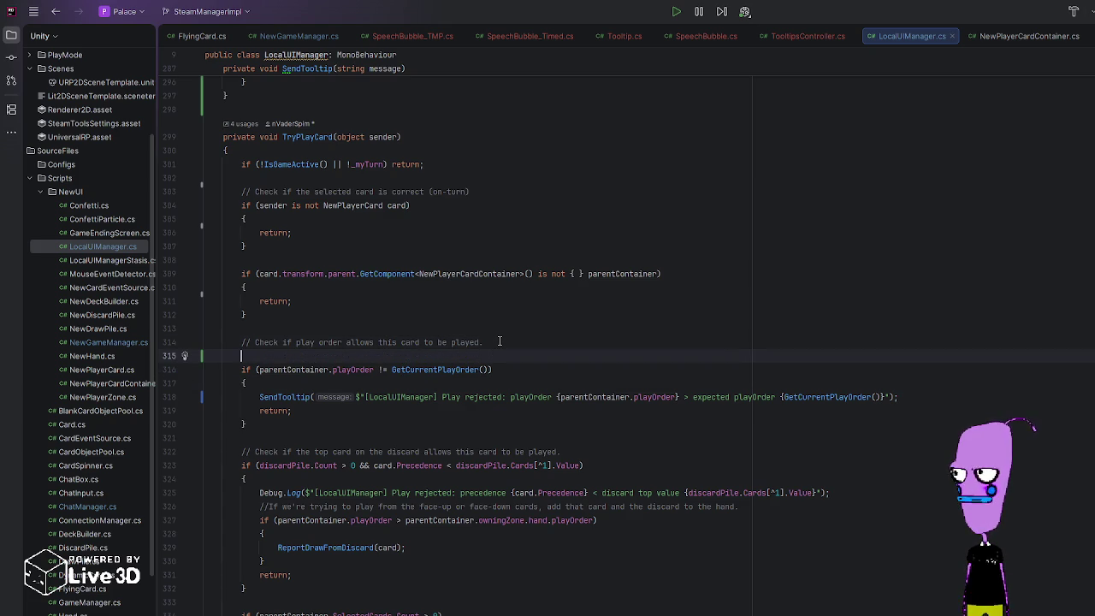
{"action": "type", "text": "v"}
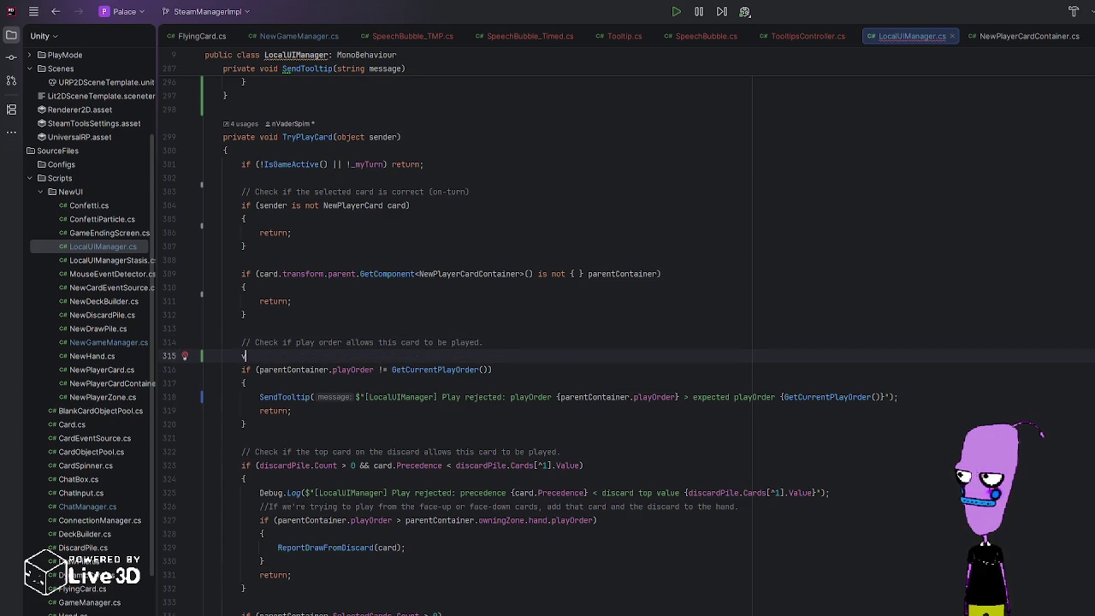
{"action": "type", "text": "ar "}
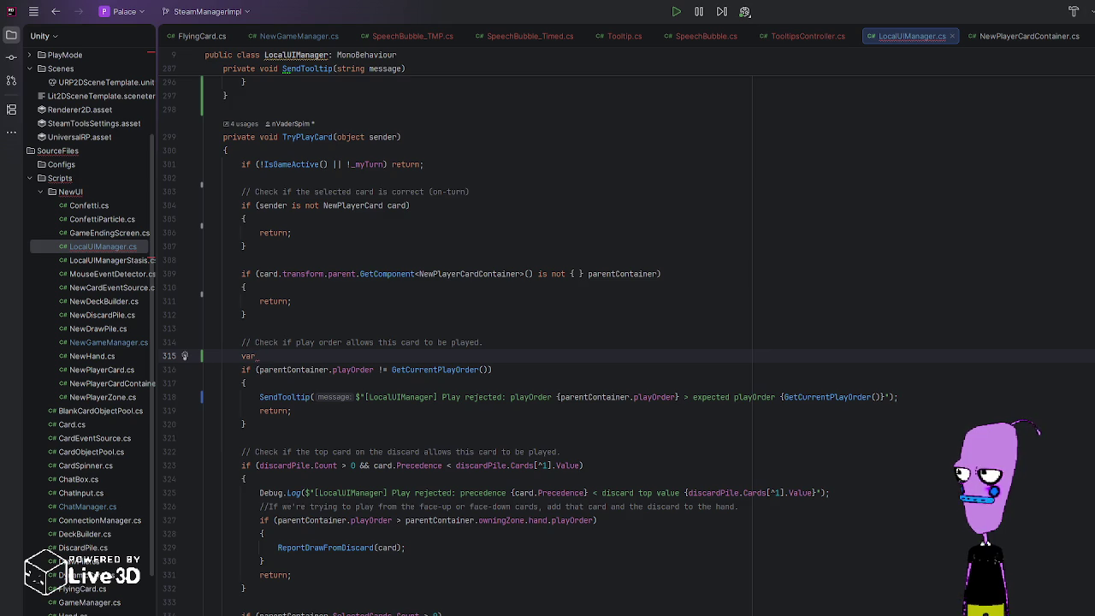
{"action": "type", "text": "exp"}
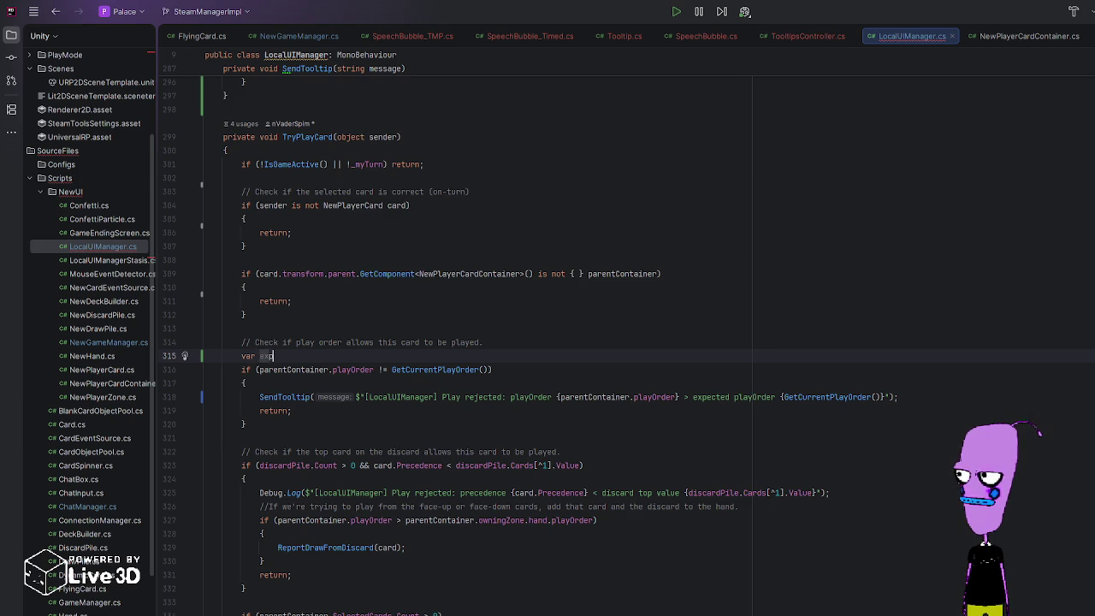
{"action": "type", "text": "ectedPlayOrder = GetCurren"}
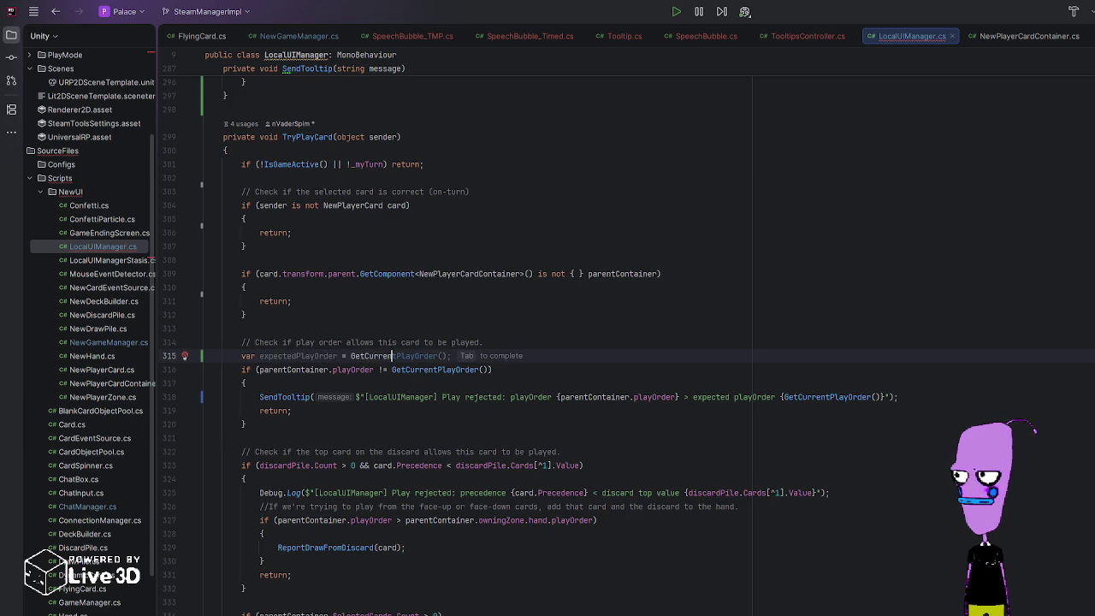
{"action": "key", "text": "Tab"}
{"action": "key", "text": "Return"}
{"action": "type", "text": "var "}
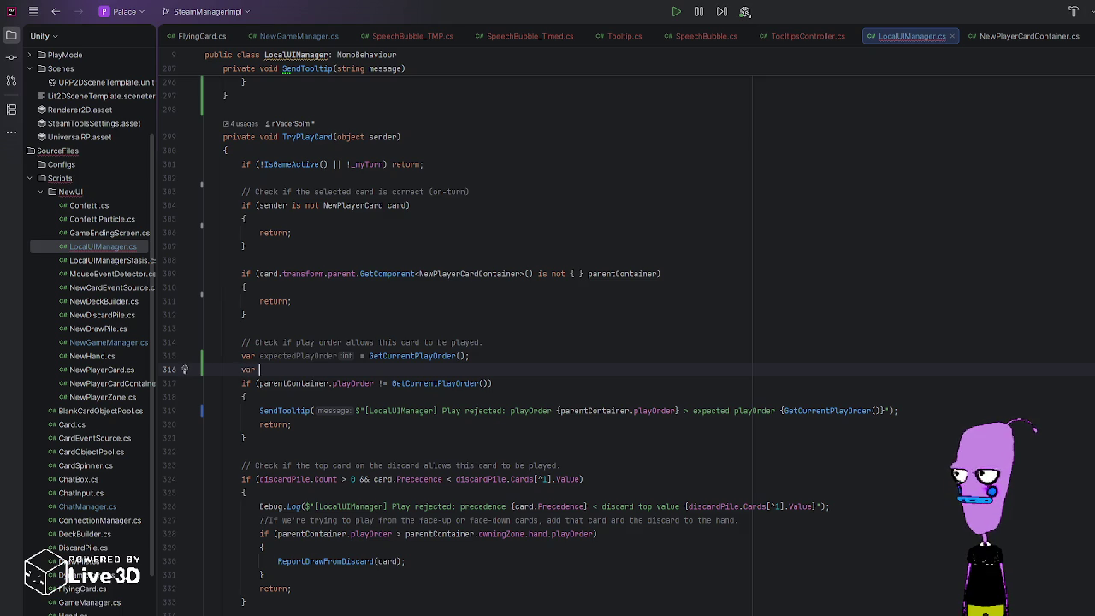
{"action": "type", "text": "attemptedP"}
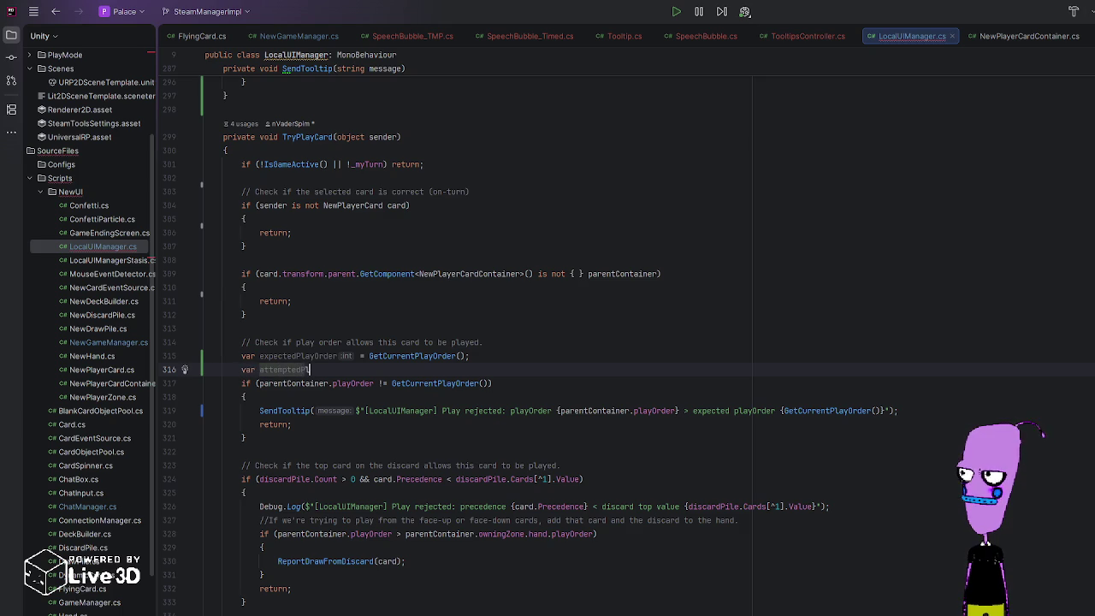
{"action": "type", "text": "layOrder = parent"}
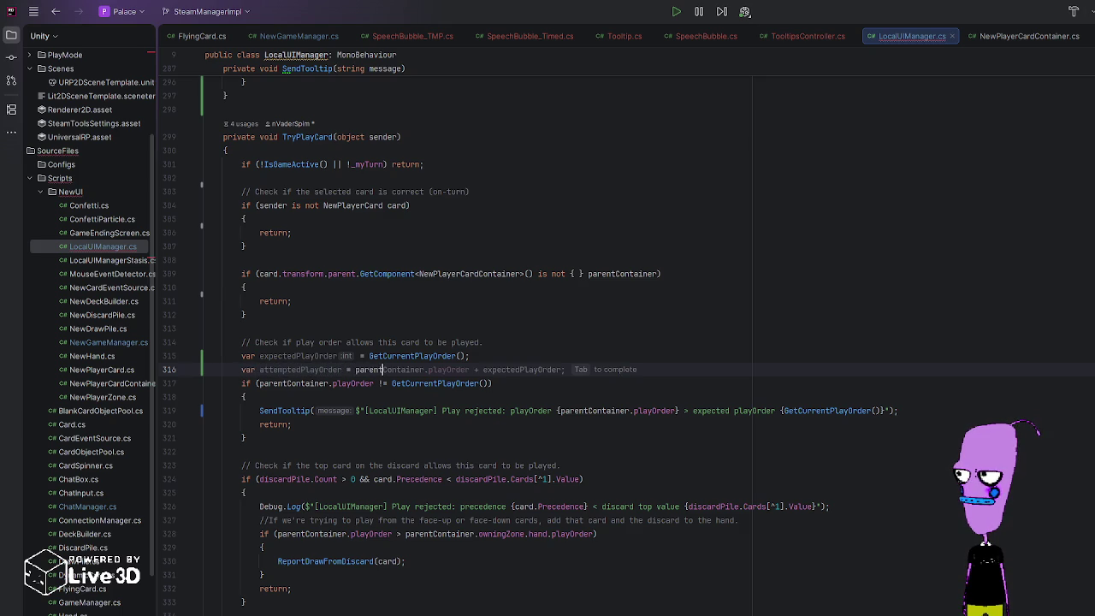
{"action": "type", "text": "Container.playOrder;"}
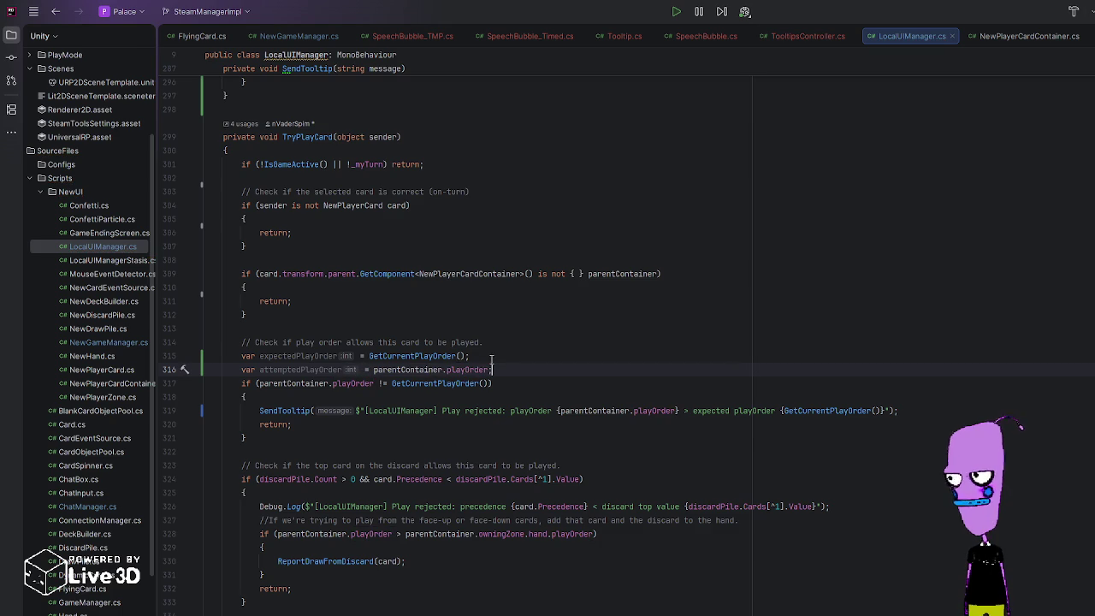
Step: Replace the if condition's operands with attemptedPlayOrder and expectedPlayOrder
{"action": "left_click", "coordinate": [259, 383]}
{"action": "left_click_drag", "start_coordinate": [259, 383], "coordinate": [373, 383]}
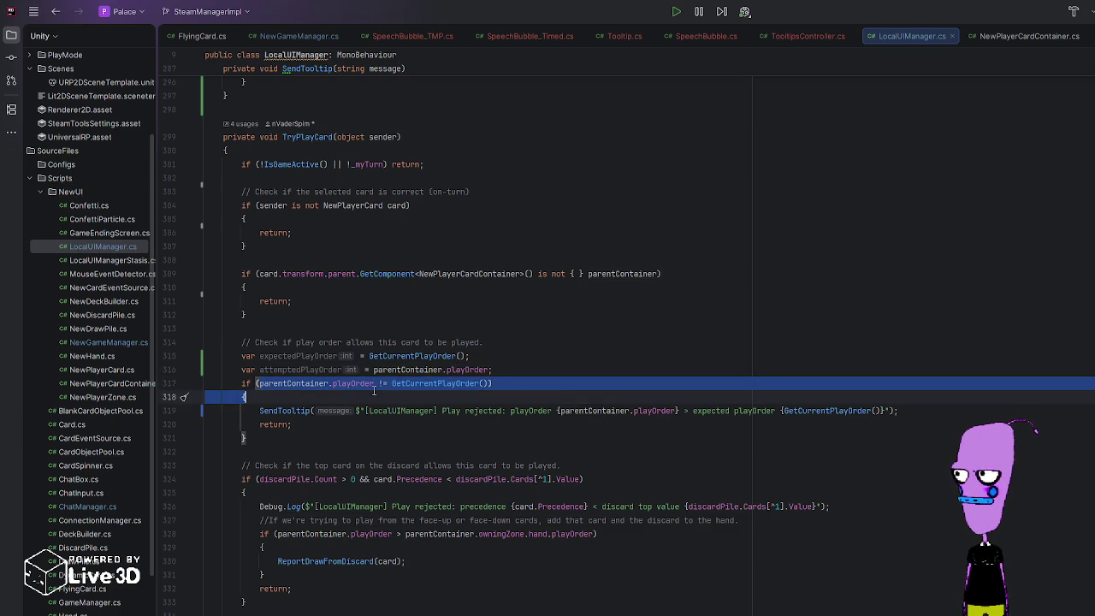
{"action": "type", "text": "attemptedPlayOr"}
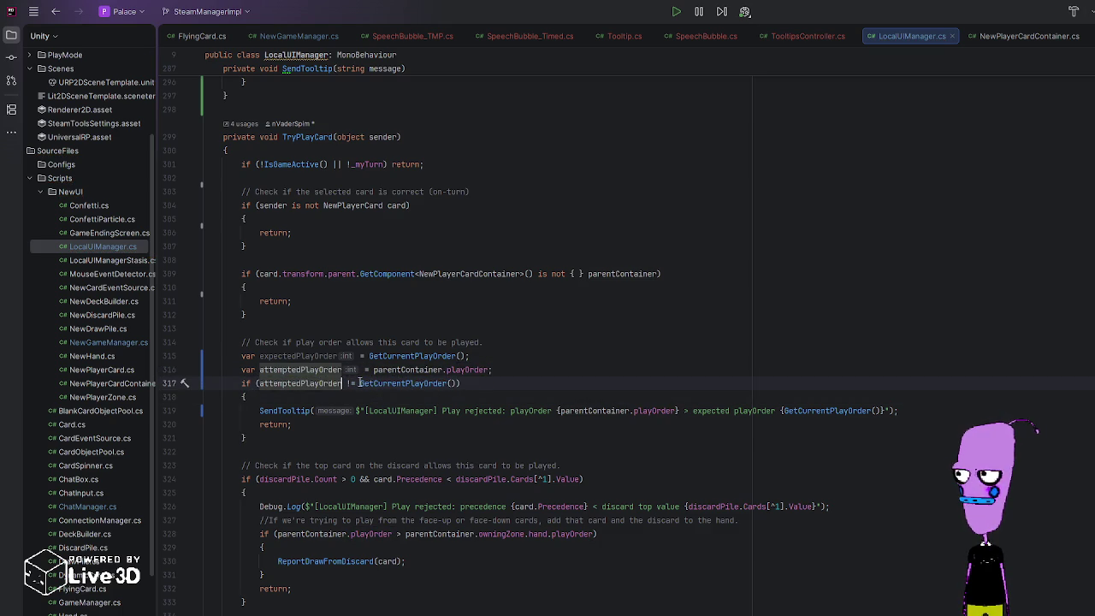
{"action": "key", "text": "Right"}
{"action": "key", "text": "Right"}
{"action": "key", "text": "Right"}
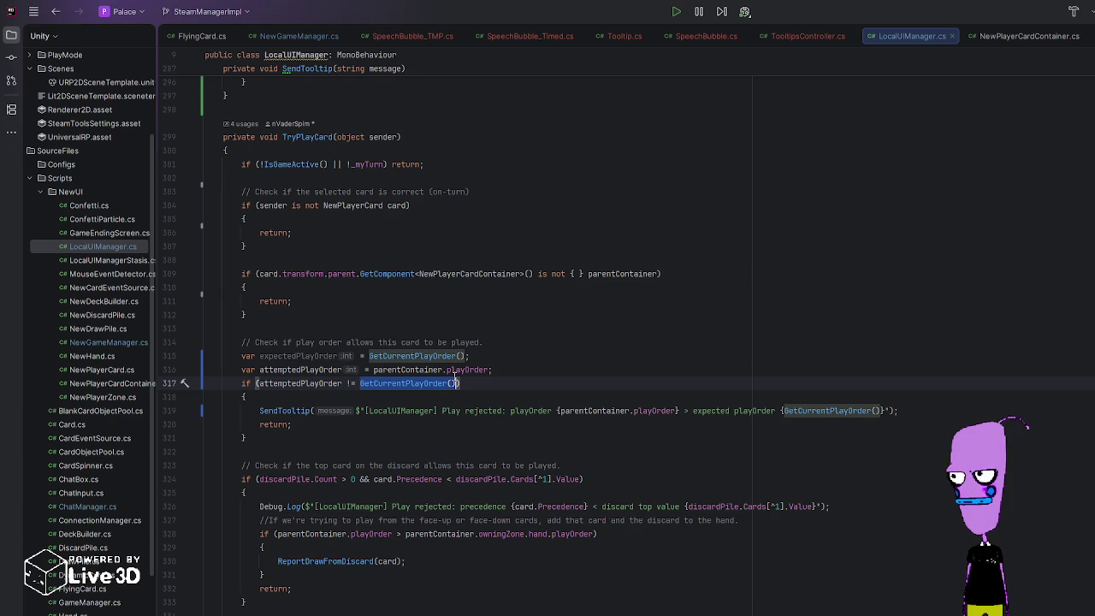
{"action": "type", "text": "expectedPlayOrd"}
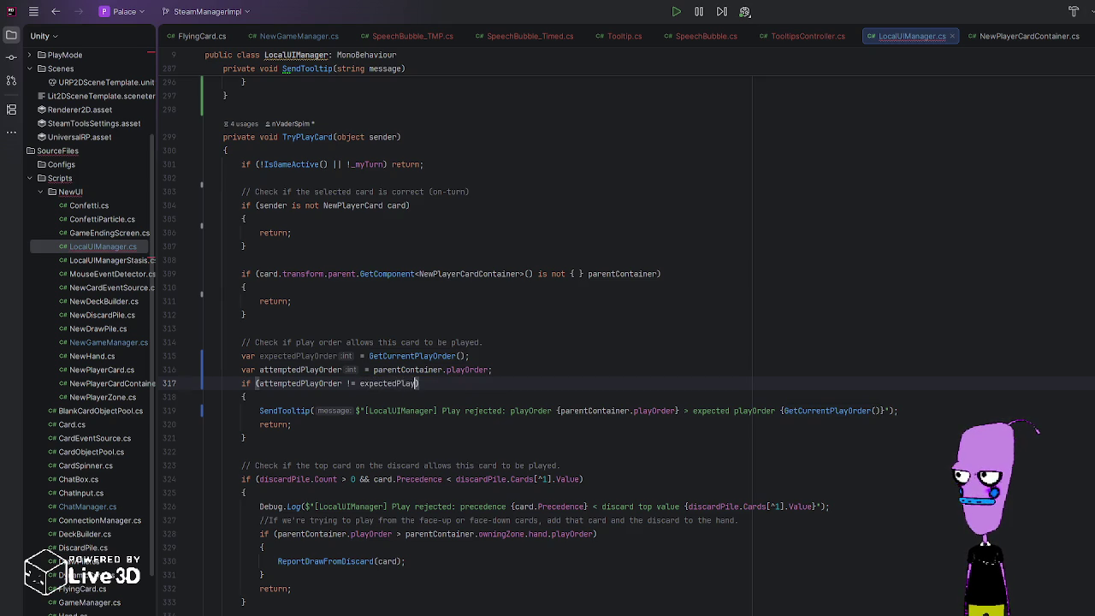
{"action": "type", "text": "er"}
{"action": "scroll", "coordinate": [263, 596], "scroll_direction": "down", "scroll_amount": 4}
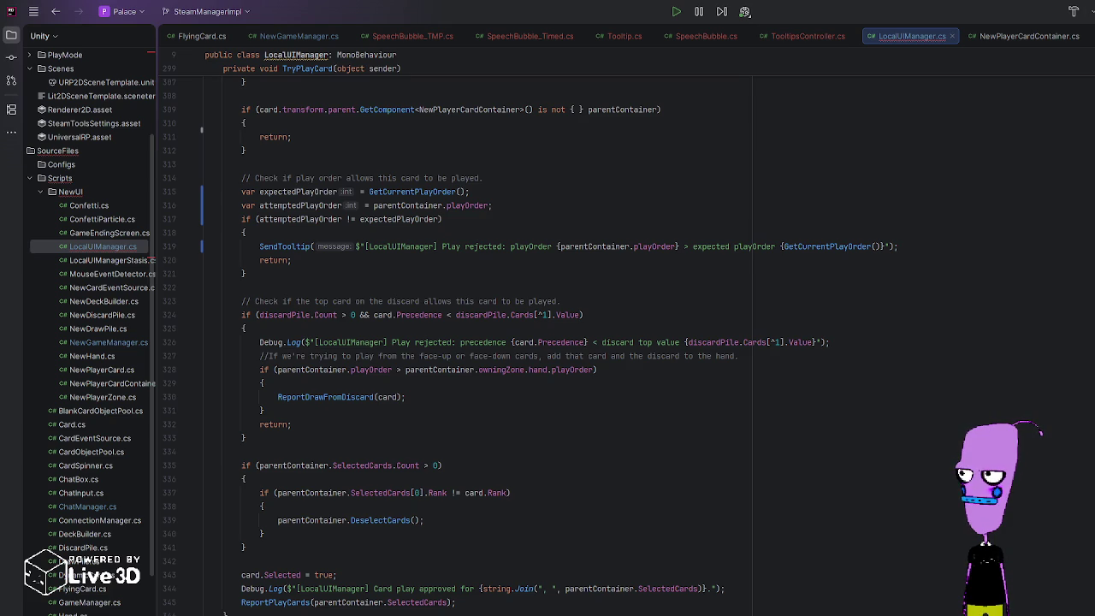
Step: Scroll down to GetNameByPlayOrder and start a new line for the case 2 return
{"action": "scroll", "coordinate": [546, 342], "scroll_direction": "down", "scroll_amount": 1}
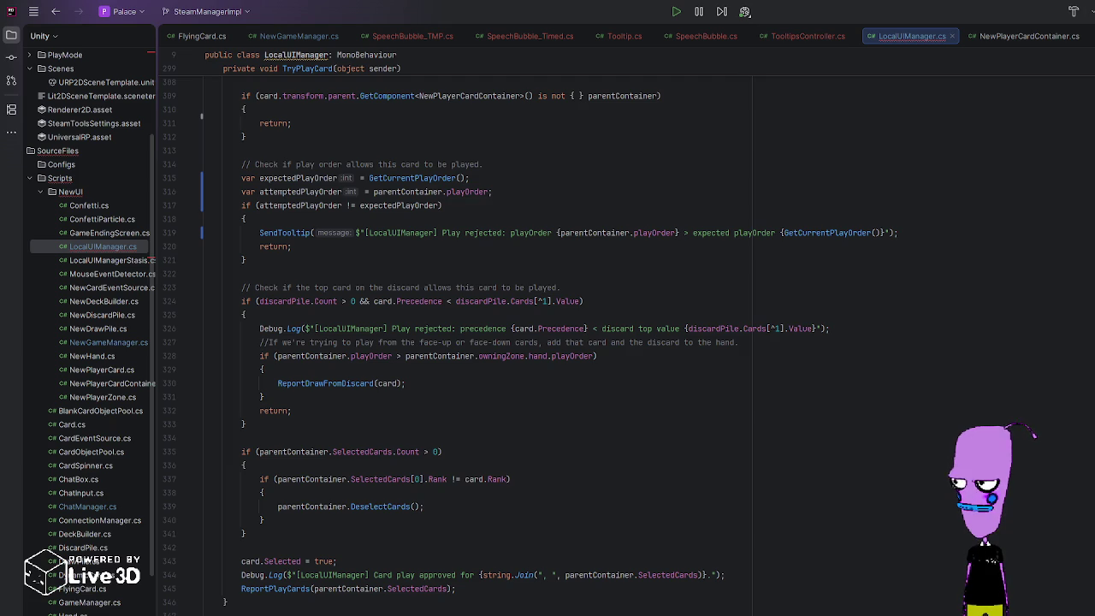
{"action": "key", "text": "Return"}
Step: Make case 2 return "face-down pile" and add a fallback return of "unknown"
{"action": "type", "text": "return"}
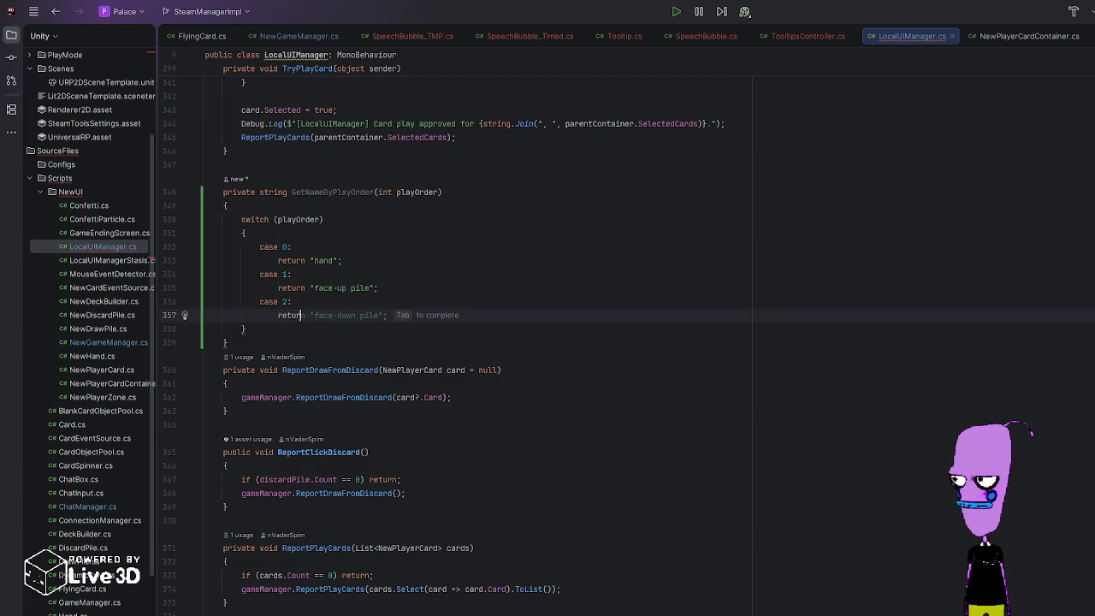
{"action": "type", "text": " \"face"}
{"action": "key", "text": "Tab"}
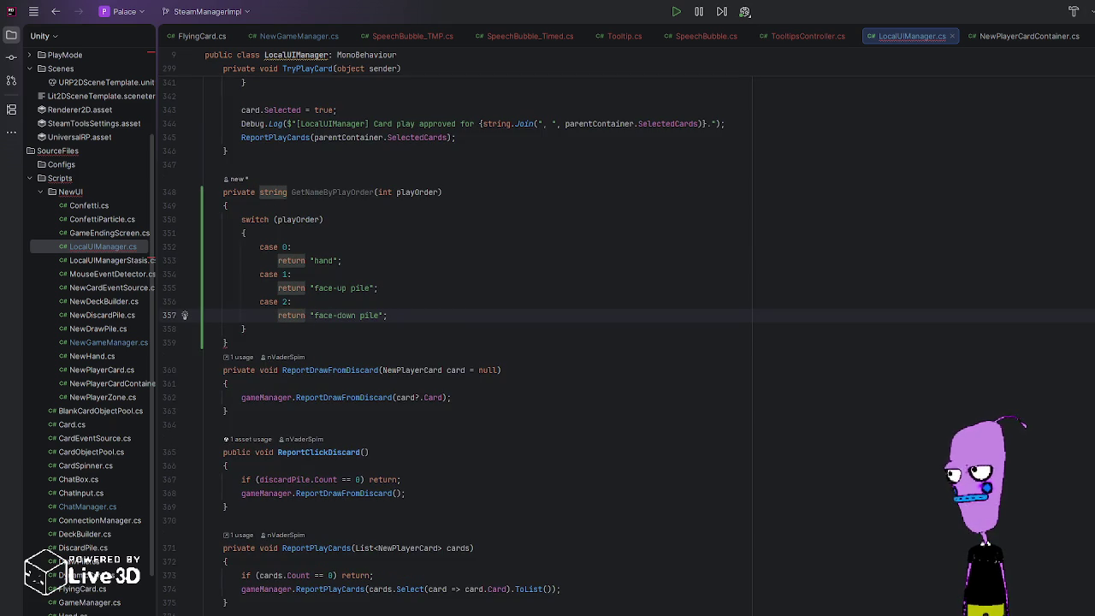
{"action": "key", "text": "Down"}
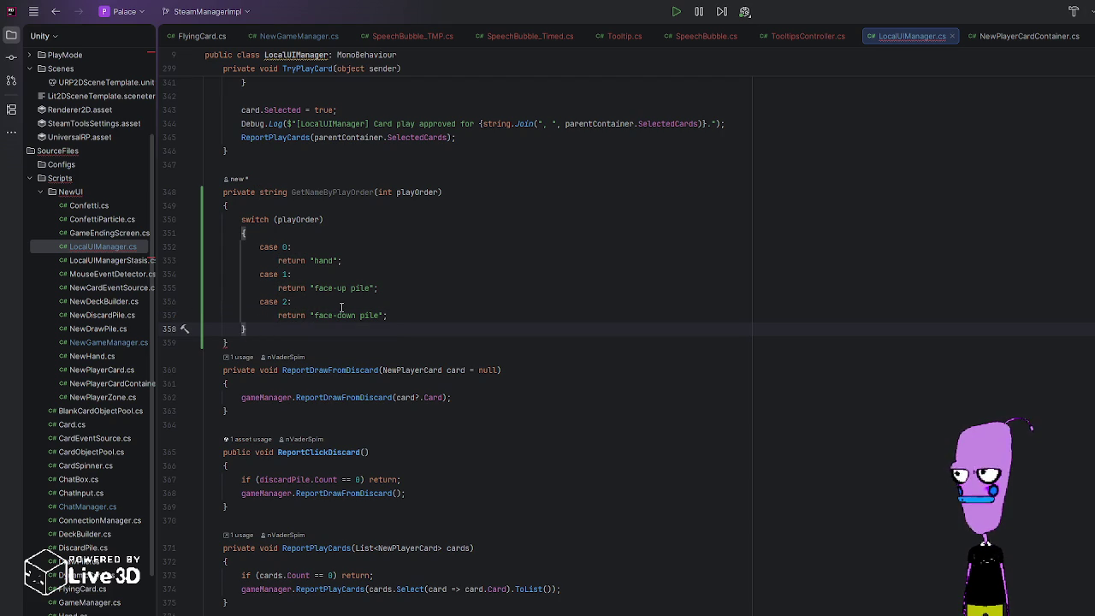
{"action": "key", "text": "Return"}
{"action": "type", "text": "return "}
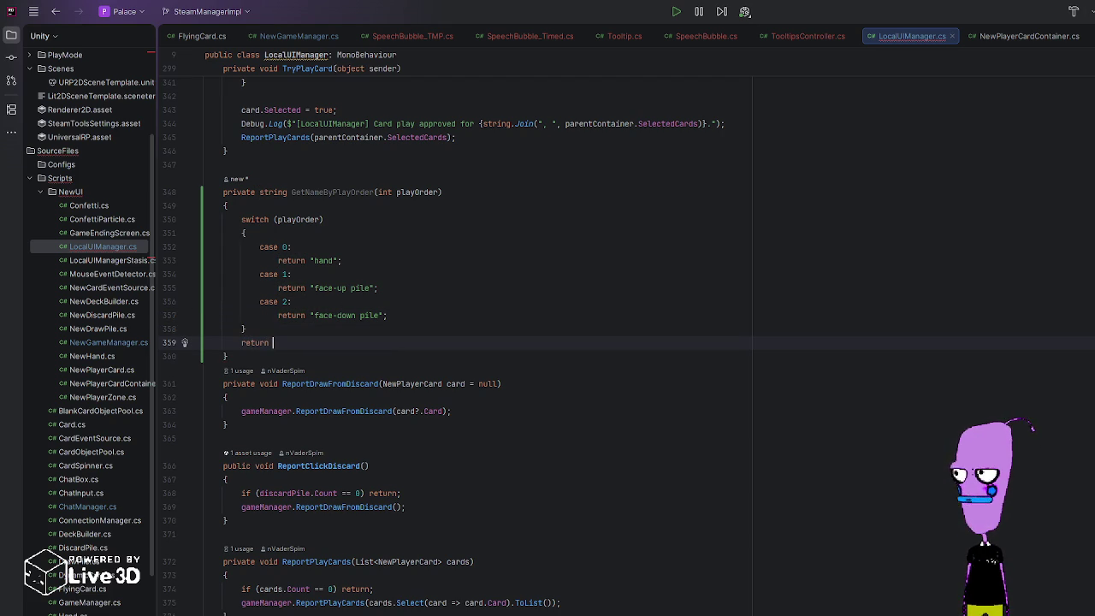
{"action": "type", "text": "\""}
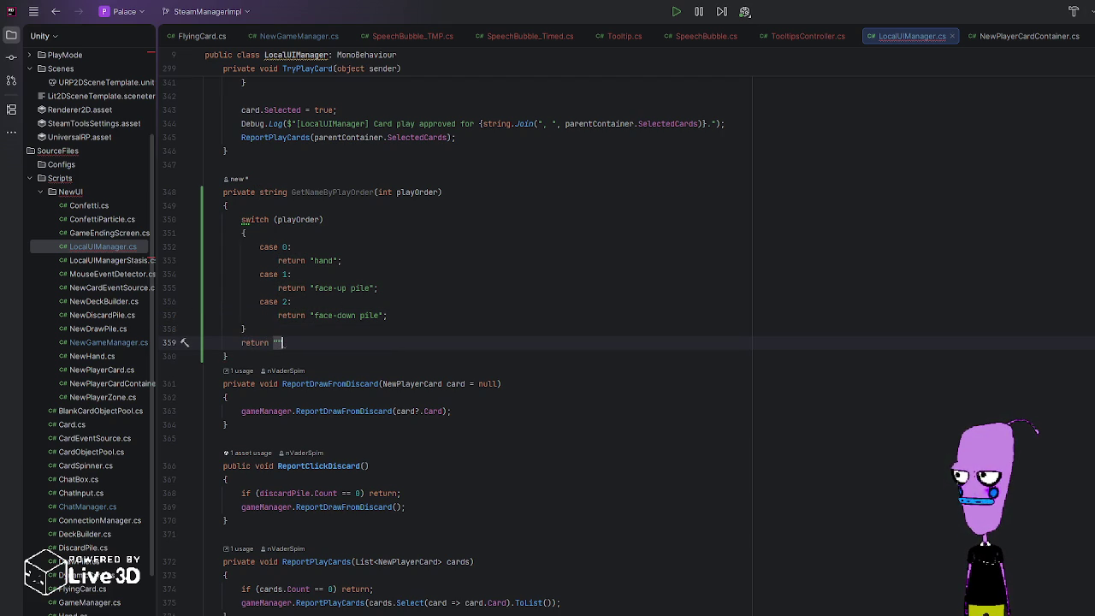
{"action": "type", "text": "?\""}
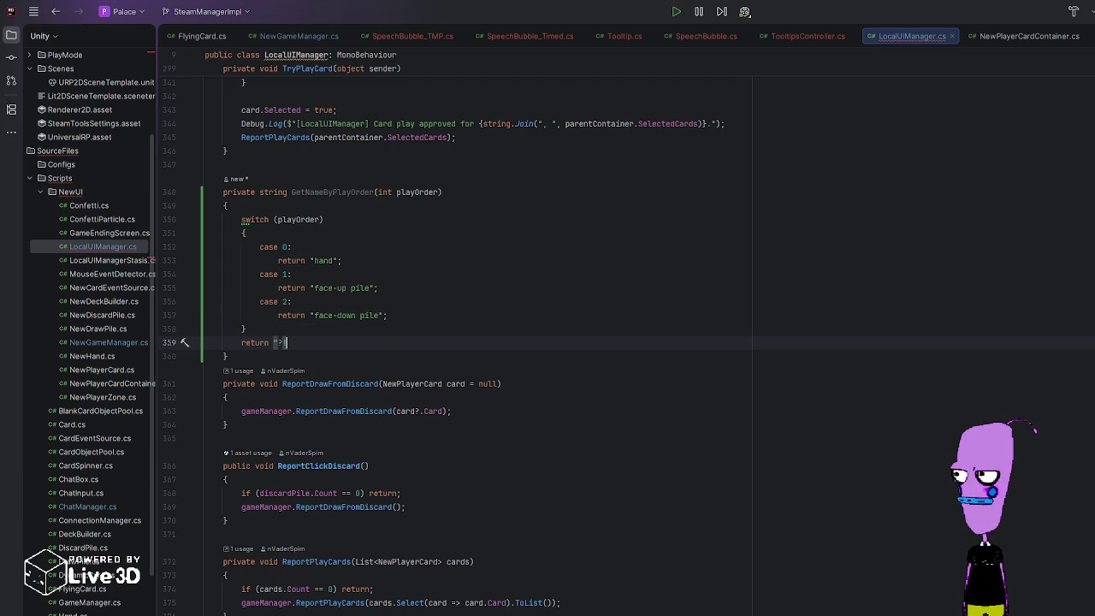
{"action": "key", "text": "BackSpace"}
{"action": "key", "text": "BackSpace"}
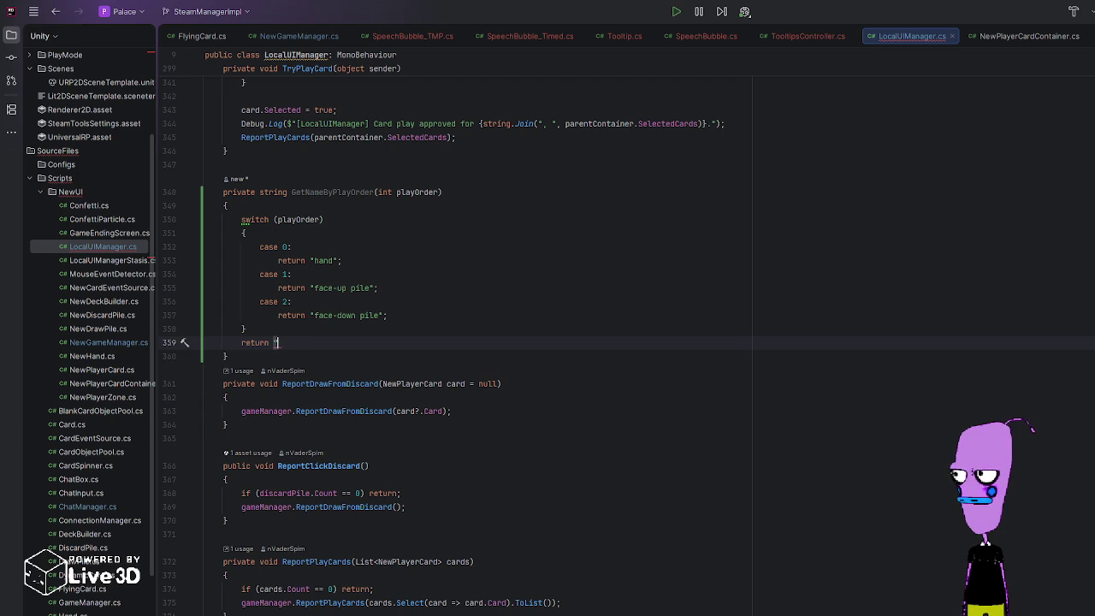
{"action": "type", "text": "unknown\";"}
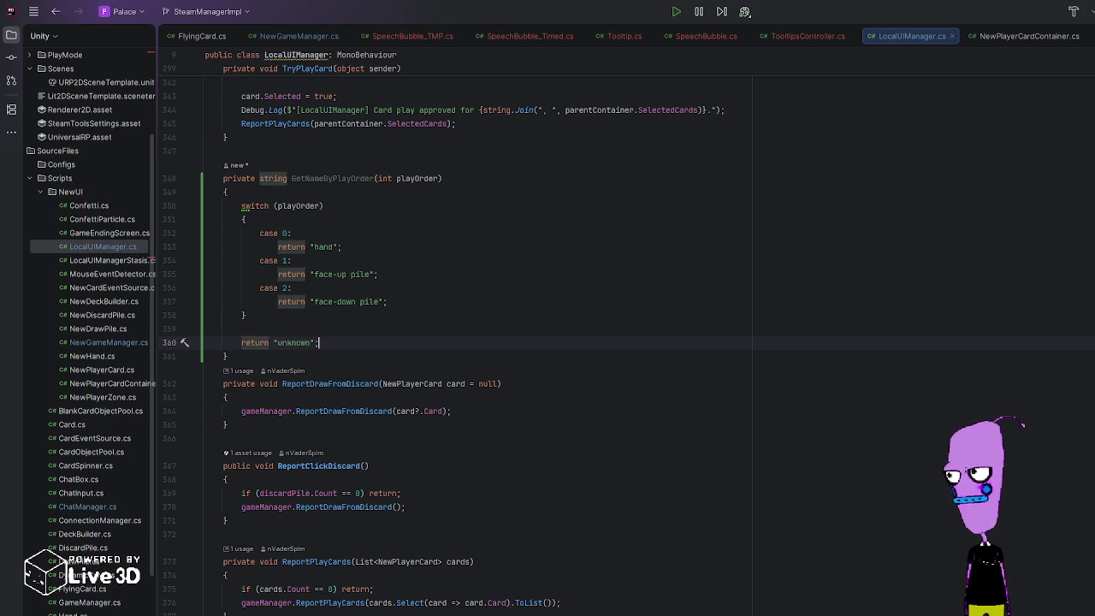
Step: Convert GetNameByPlayOrder's switch statement into a returned switch expression via Alt+Enter
{"action": "scroll", "coordinate": [342, 342], "scroll_direction": "up", "scroll_amount": 3}
{"action": "left_click", "coordinate": [242, 289]}
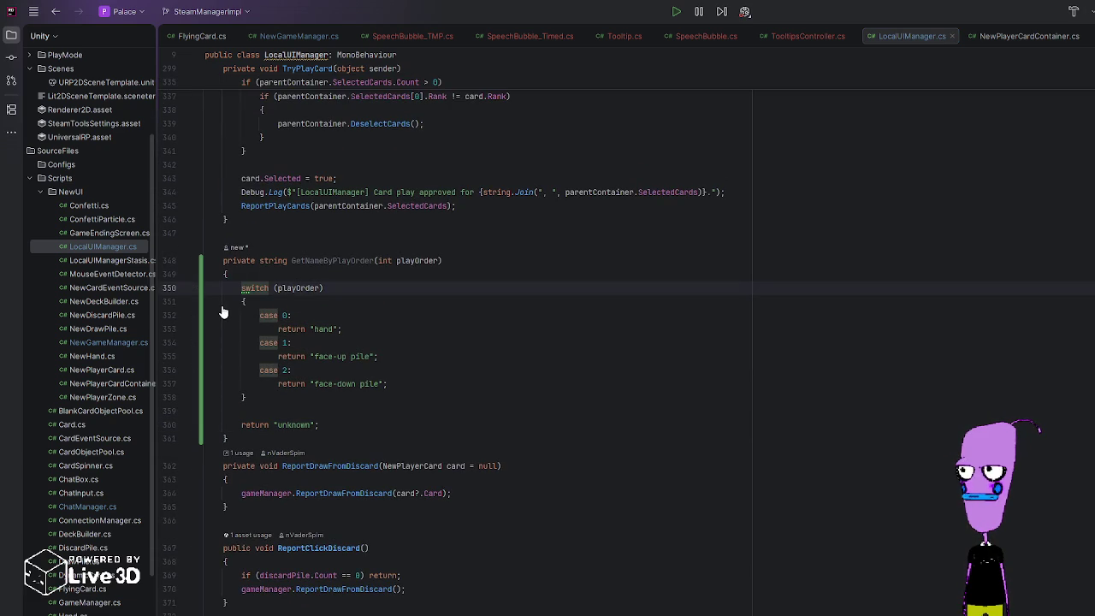
{"action": "key", "text": "alt+Return"}
{"action": "key", "text": "Return"}
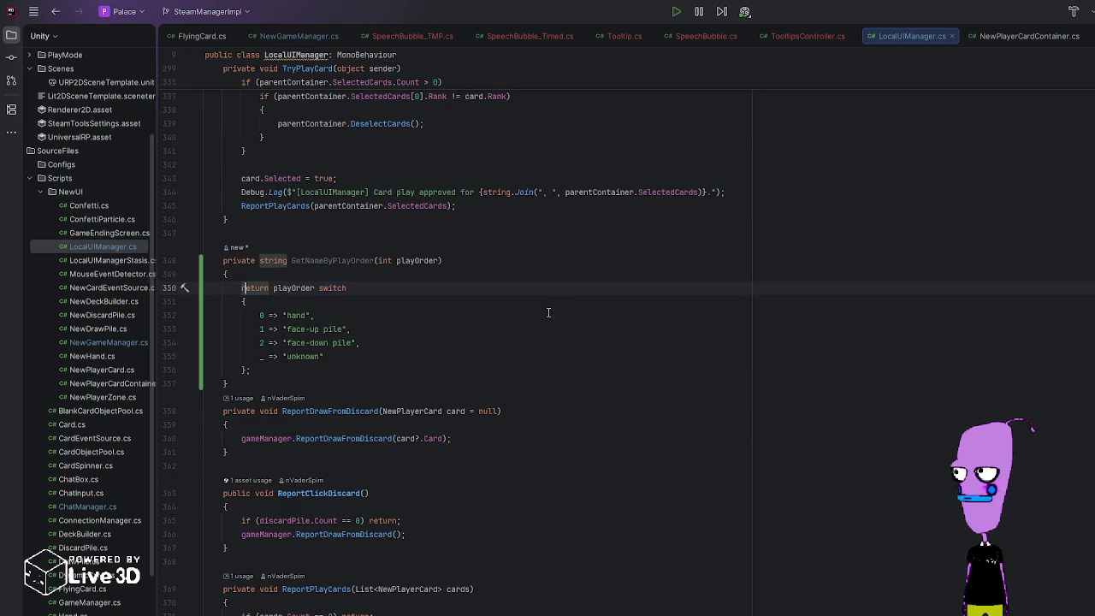
{"action": "left_click", "coordinate": [341, 307]}
{"action": "scroll", "coordinate": [293, 367], "scroll_direction": "up", "scroll_amount": 3}
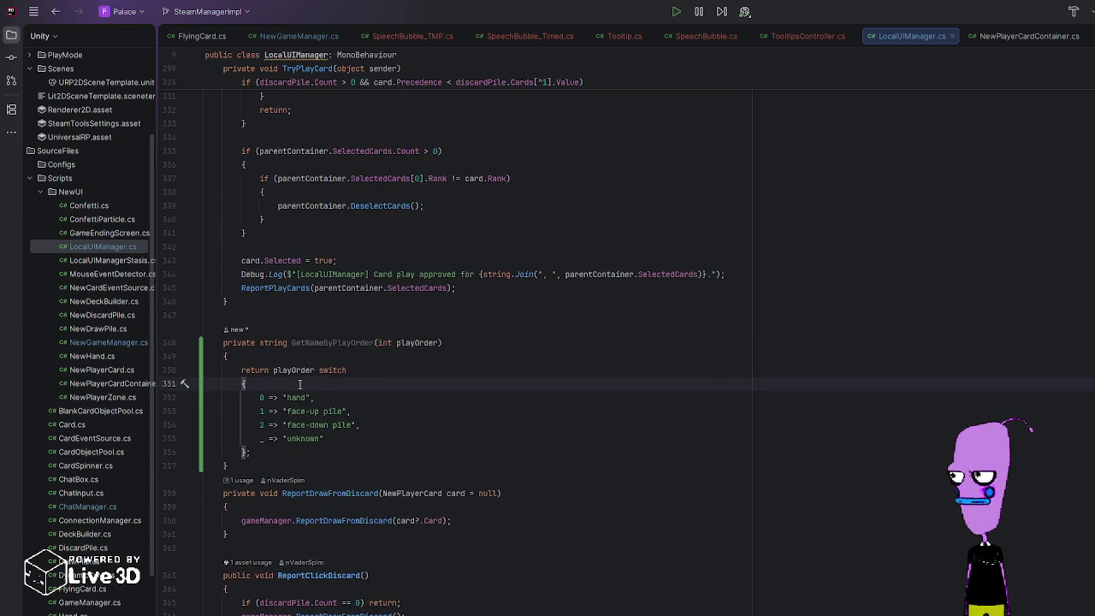
{"action": "scroll", "coordinate": [328, 465], "scroll_direction": "up", "scroll_amount": 2}
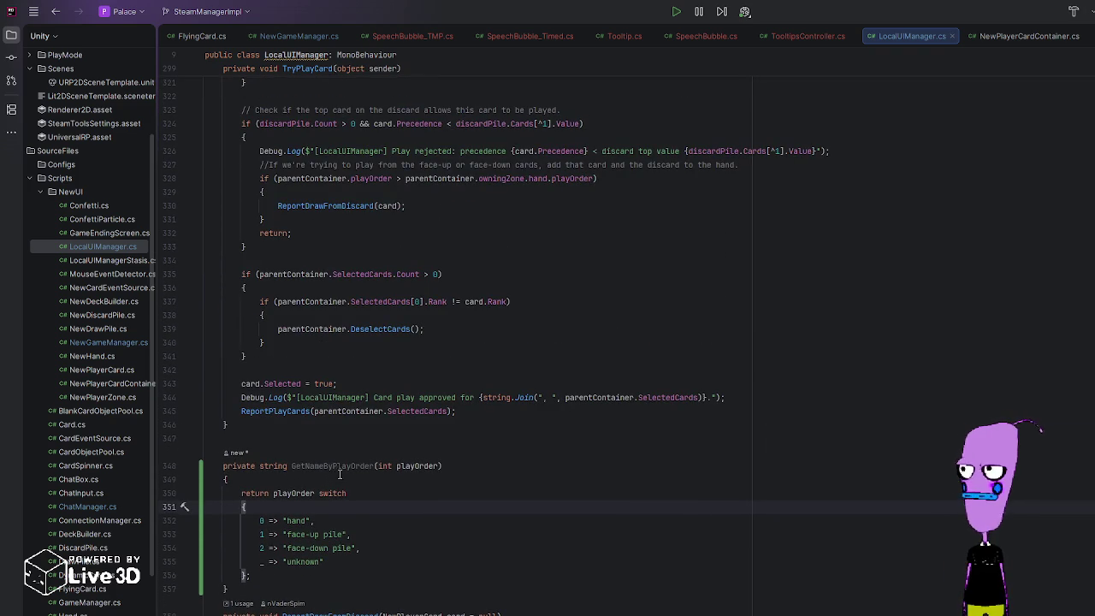
{"action": "scroll", "coordinate": [333, 444], "scroll_direction": "up", "scroll_amount": 2}
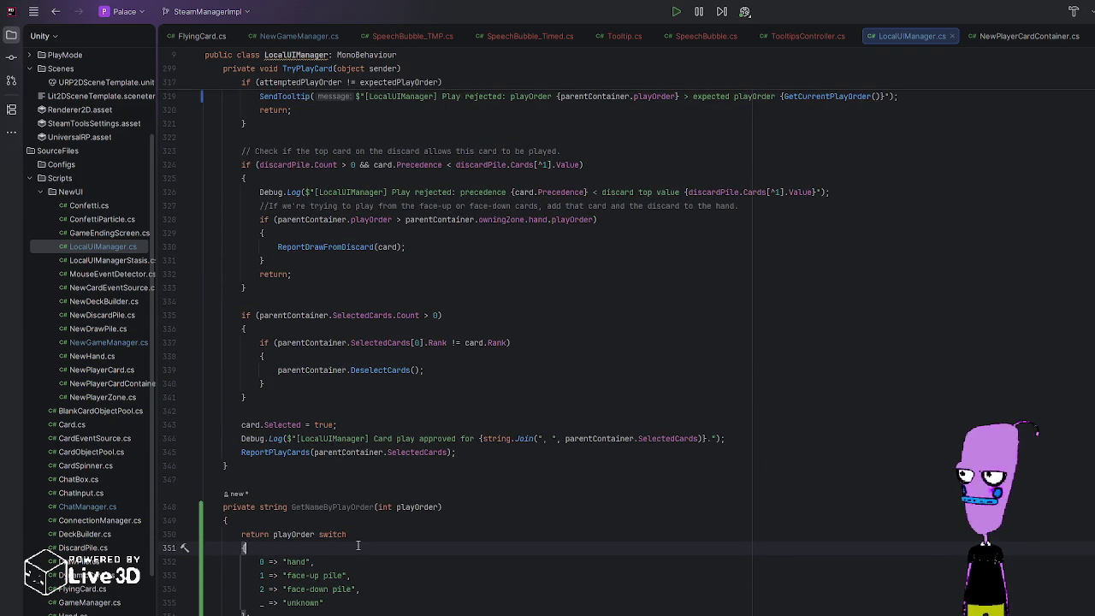
{"action": "scroll", "coordinate": [355, 518], "scroll_direction": "up", "scroll_amount": 4}
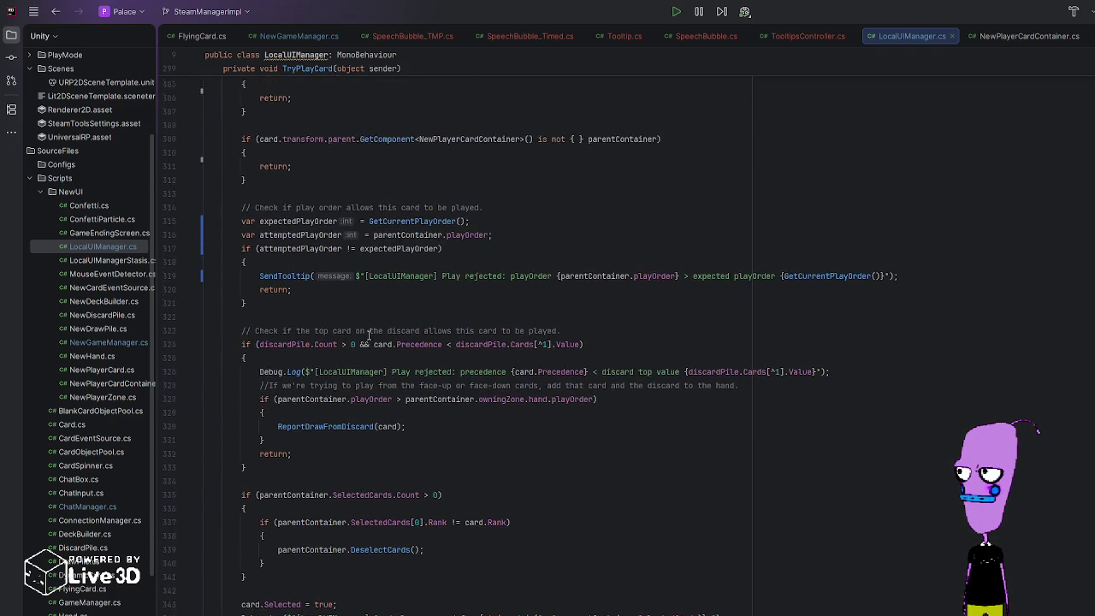
{"action": "scroll", "coordinate": [370, 333], "scroll_direction": "up", "scroll_amount": 3}
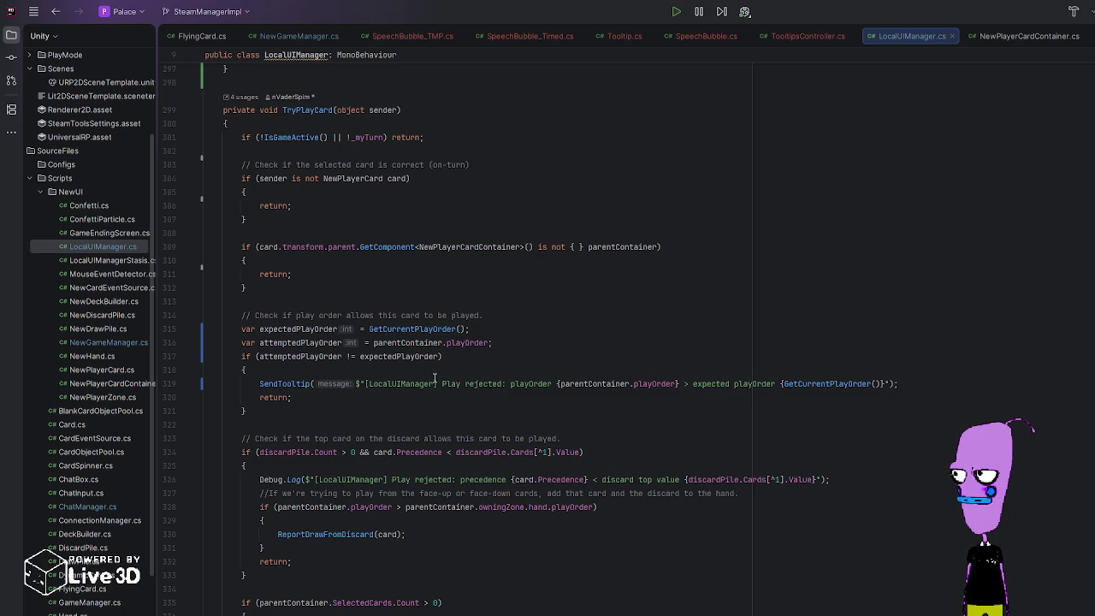
{"action": "left_click", "coordinate": [557, 383]}
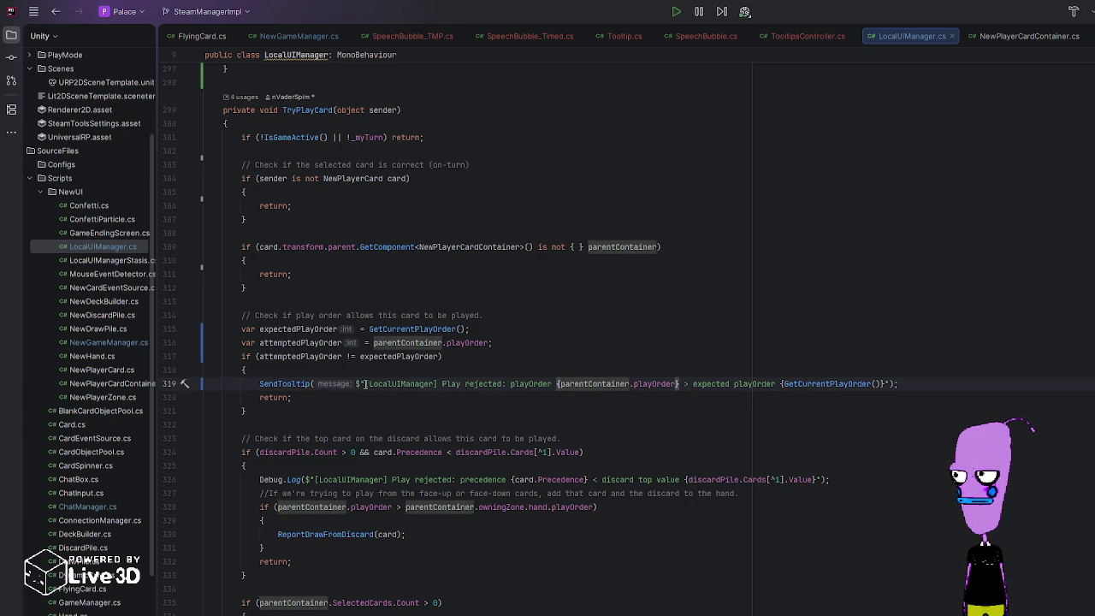
Step: Start the tooltip with "You can't play from your {GetNameByPlayOrder(attemptedPlayOrder)}" and delete the old text
{"action": "left_click_drag", "start_coordinate": [357, 383], "coordinate": [553, 384]}
{"action": "type", "text": "You can't play from your"}
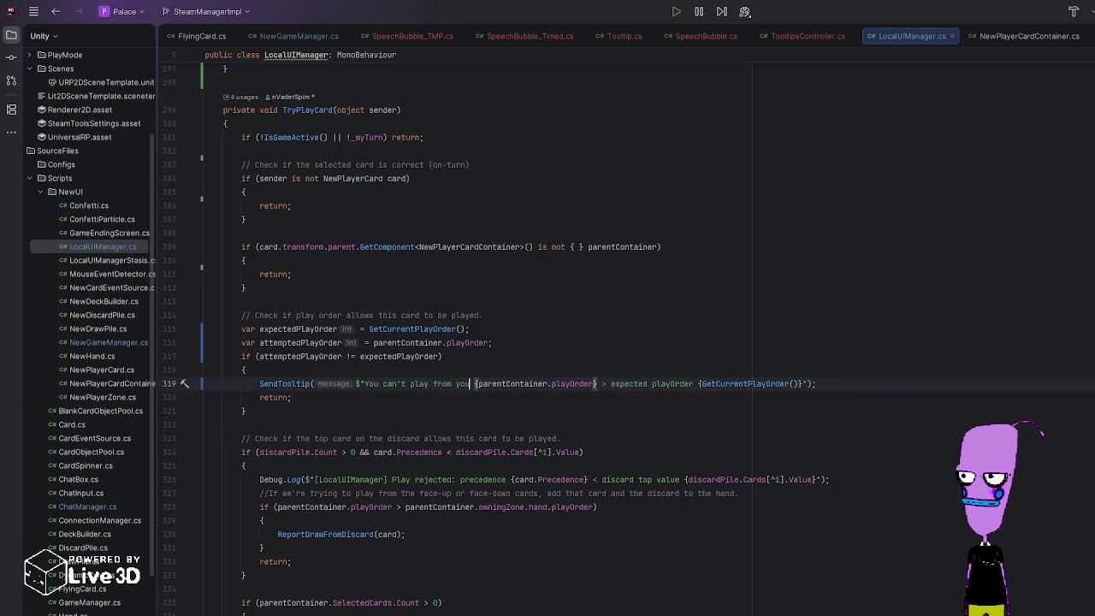
{"action": "scroll", "coordinate": [522, 523], "scroll_direction": "down", "scroll_amount": 7}
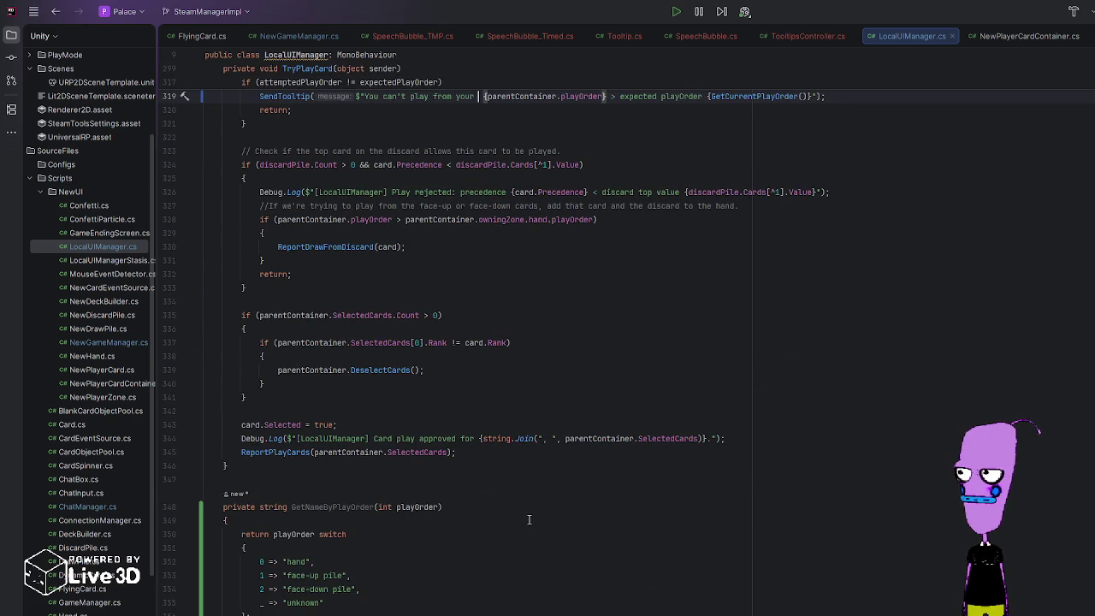
{"action": "scroll", "coordinate": [454, 479], "scroll_direction": "up", "scroll_amount": 6}
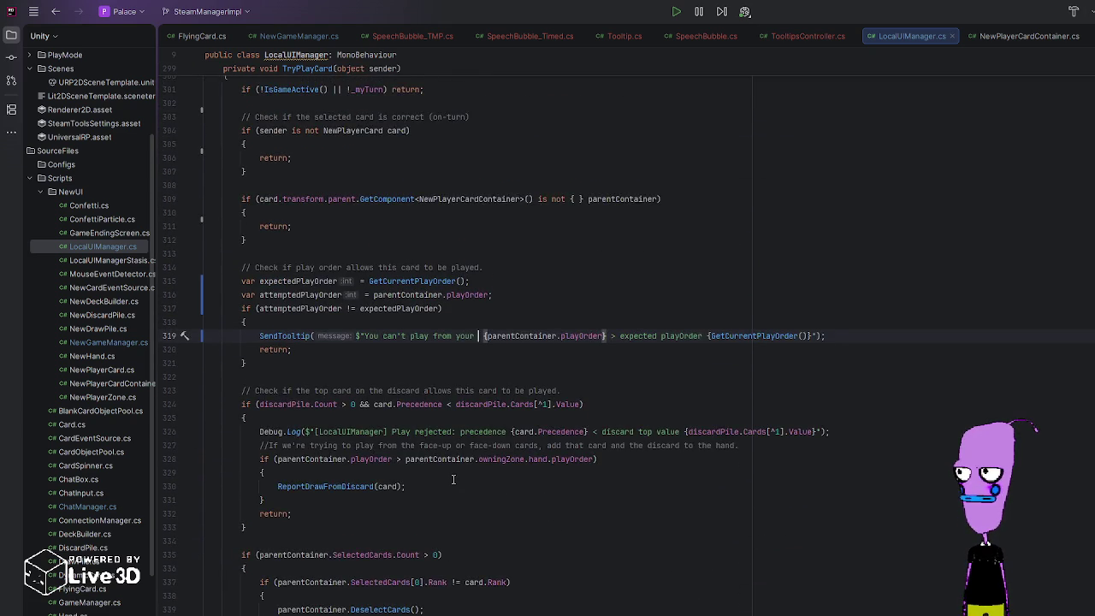
{"action": "type", "text": "{Get"}
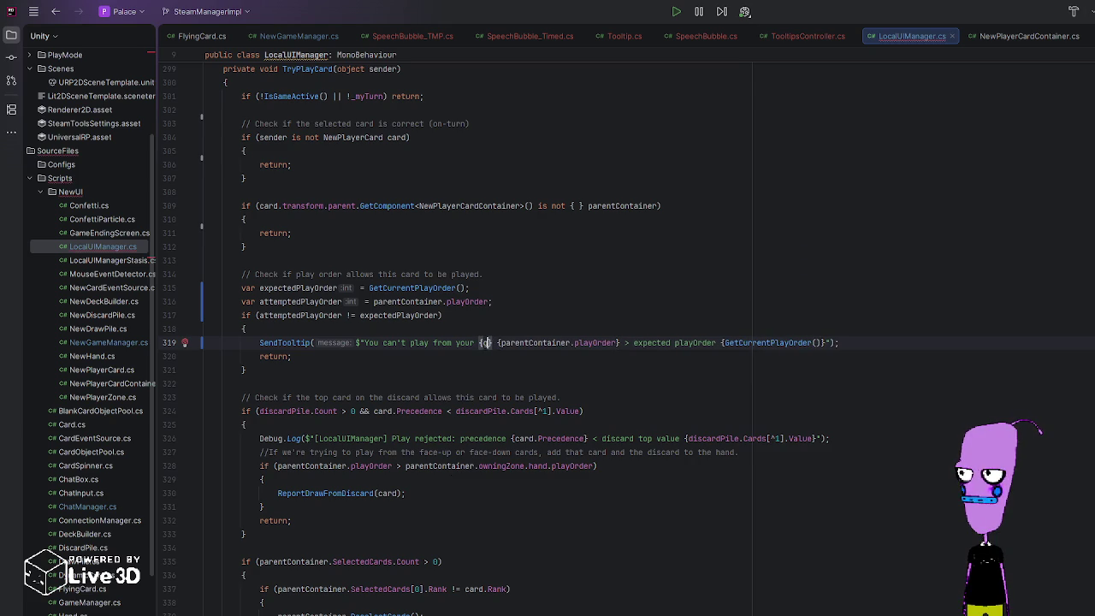
{"action": "type", "text": "NameByPlayerOrder(attemptedPlayOrd"}
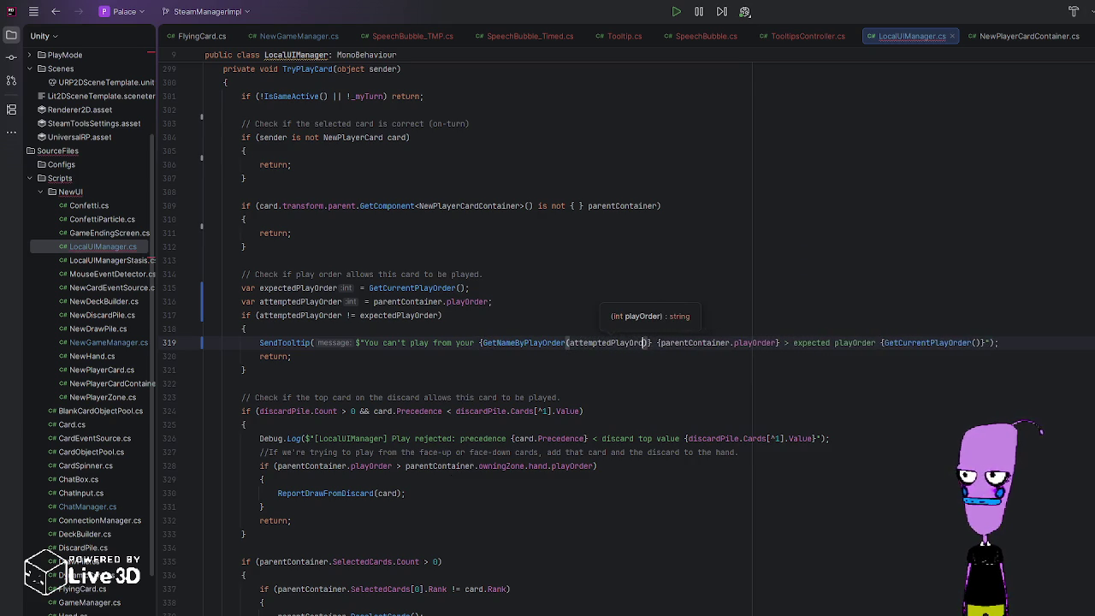
{"action": "type", "text": "er"}
{"action": "left_click_drag", "start_coordinate": [666, 342], "coordinate": [997, 342]}
{"action": "key", "text": "BackSpace"}
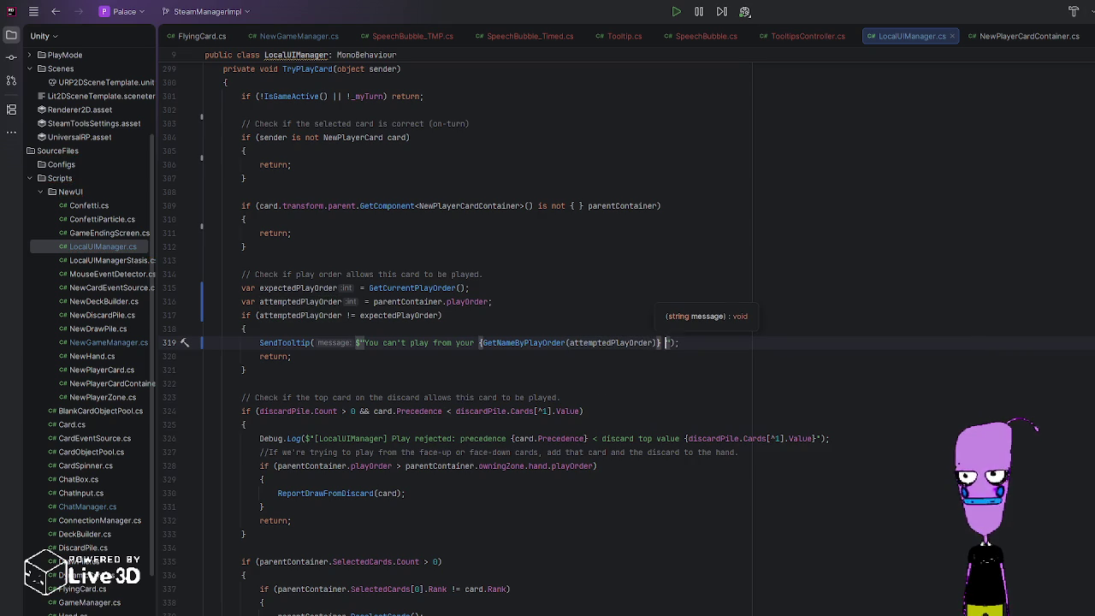
Step: Finish the message with "when you have cards in your {GetNameByPlayOrder(expectedPlayOrder)}."
{"action": "type", "text": "until you play"}
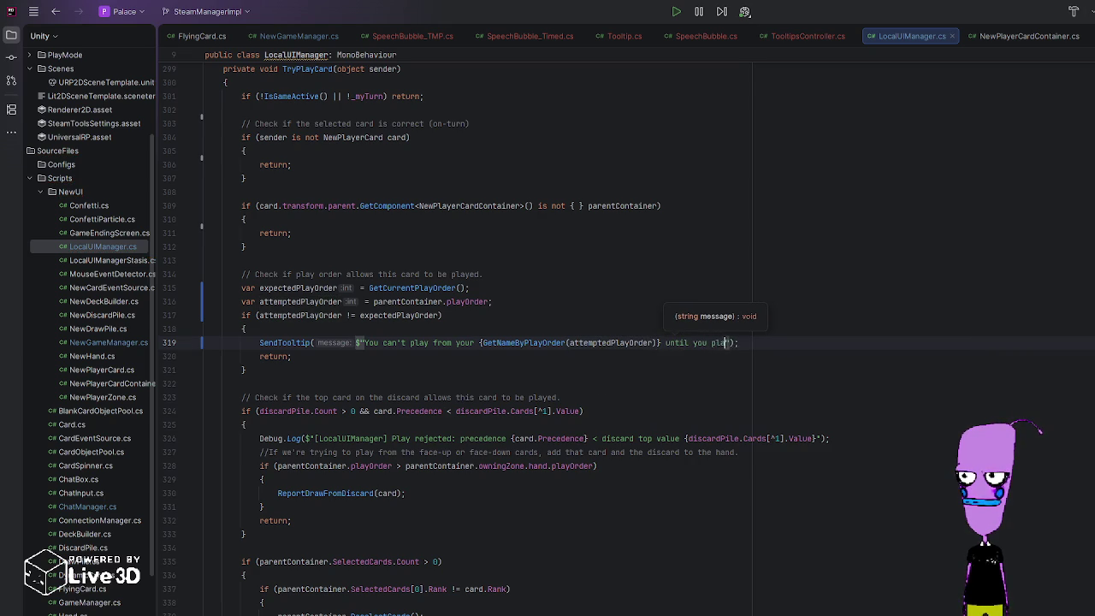
{"action": "key", "text": "BackSpace"}
{"action": "key", "text": "BackSpace"}
{"action": "key", "text": "BackSpace"}
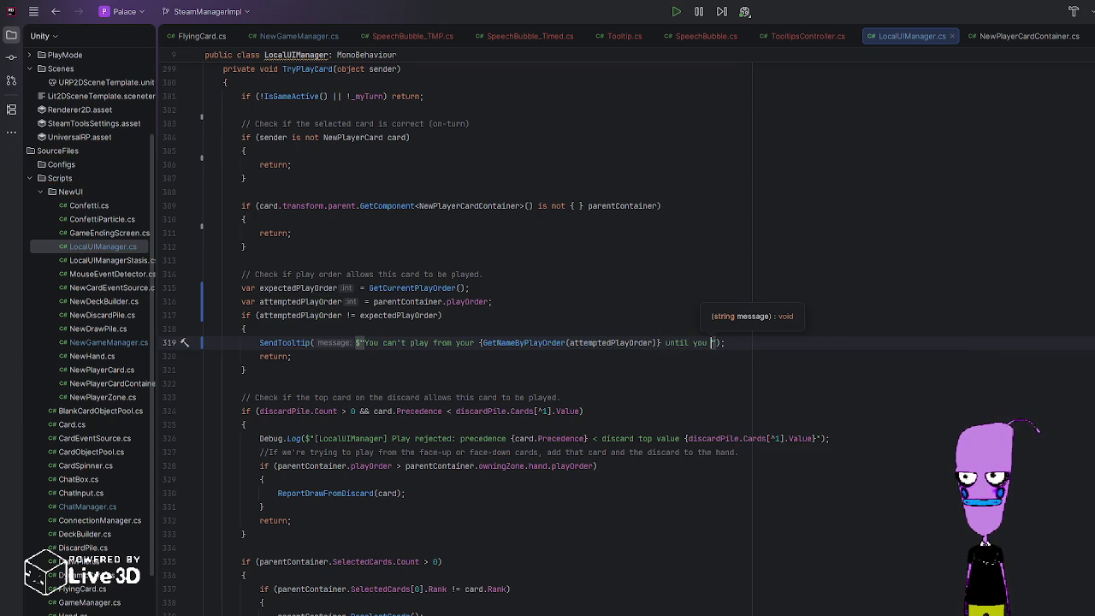
{"action": "type", "text": "play"}
{"action": "key", "text": "BackSpace"}
{"action": "key", "text": "BackSpace"}
{"action": "key", "text": "BackSpace"}
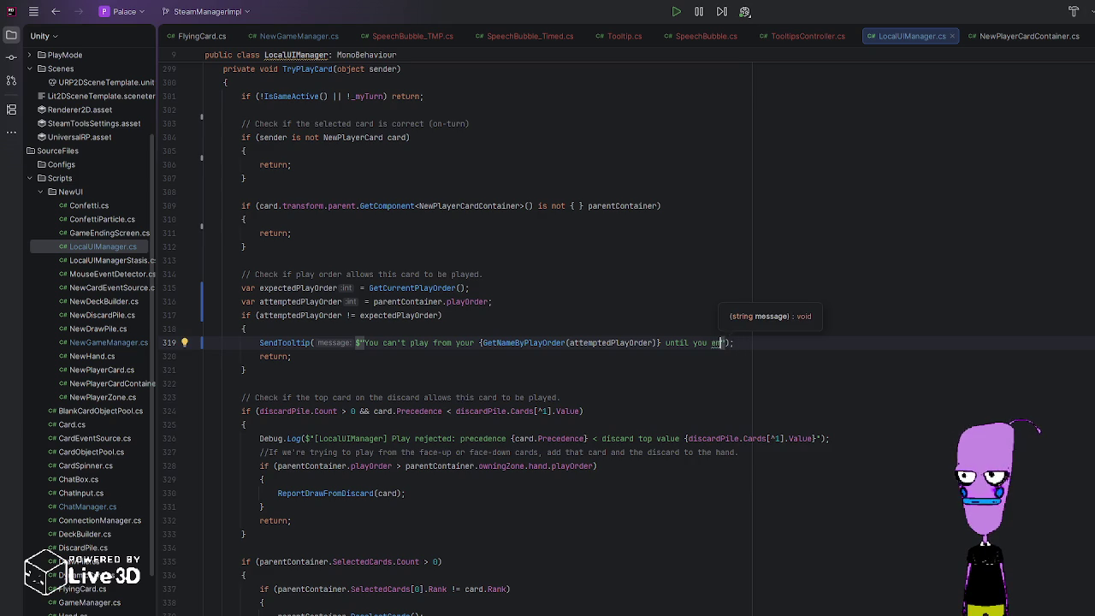
{"action": "type", "text": "play"}
{"action": "key", "text": "BackSpace"}
{"action": "key", "text": "BackSpace"}
{"action": "key", "text": "BackSpace"}
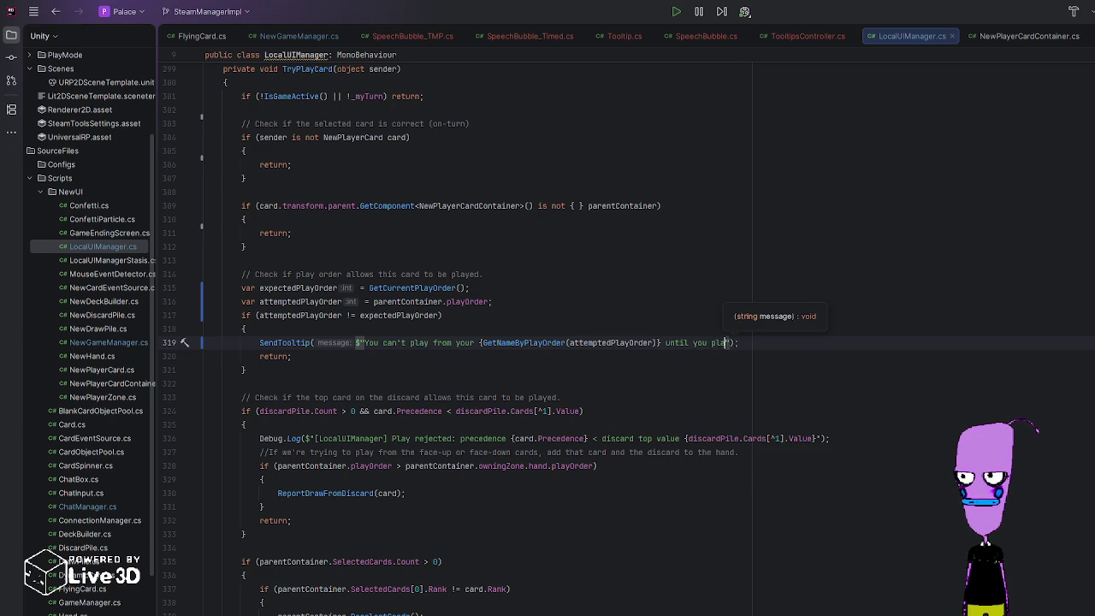
{"action": "type", "text": "empty yo"}
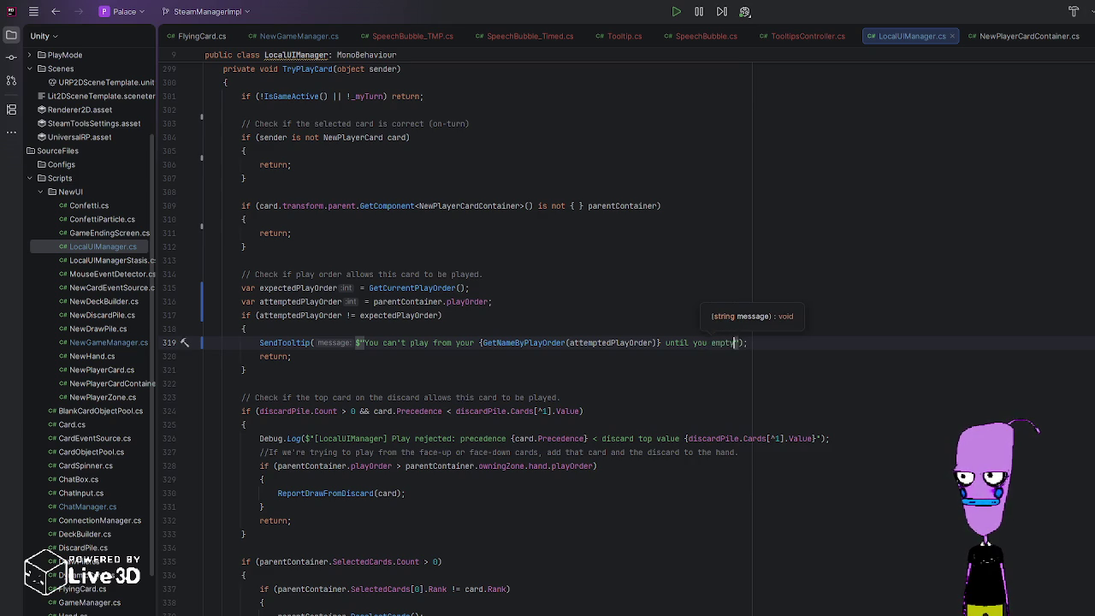
{"action": "key", "text": "BackSpace"}
{"action": "key", "text": "BackSpace"}
{"action": "key", "text": "BackSpace"}
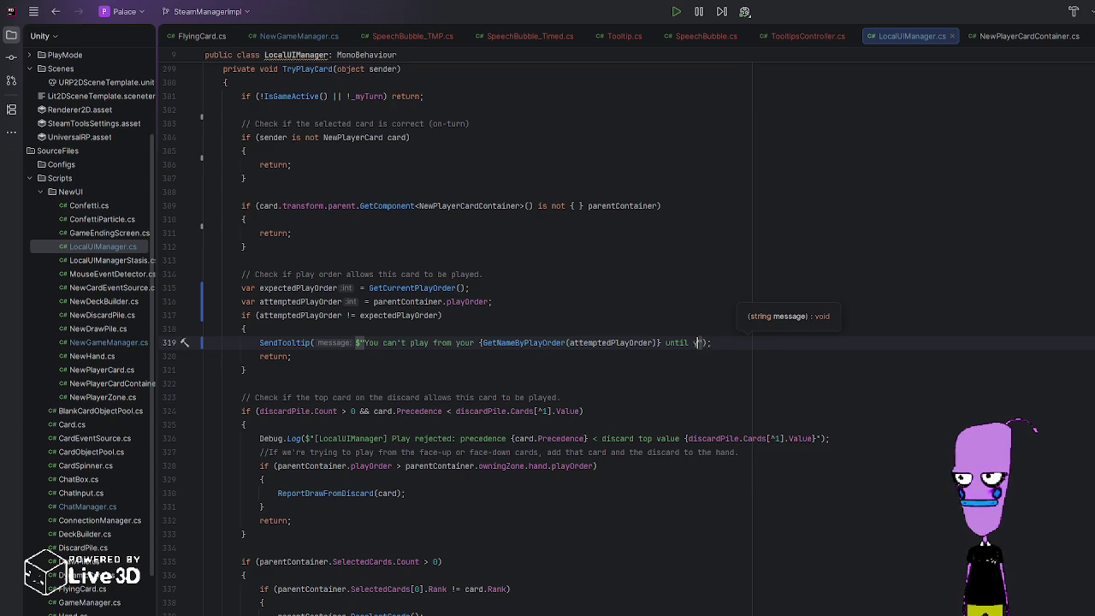
{"action": "type", "text": "when you"}
{"action": "type", "text": " have cards in your {"}
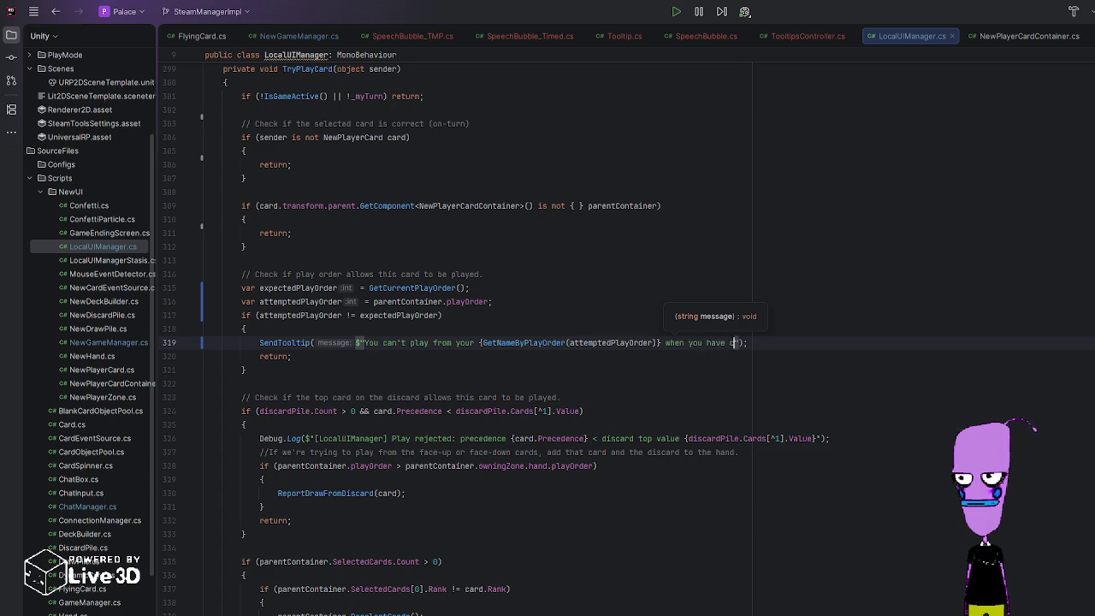
{"action": "type", "text": "GetName"}
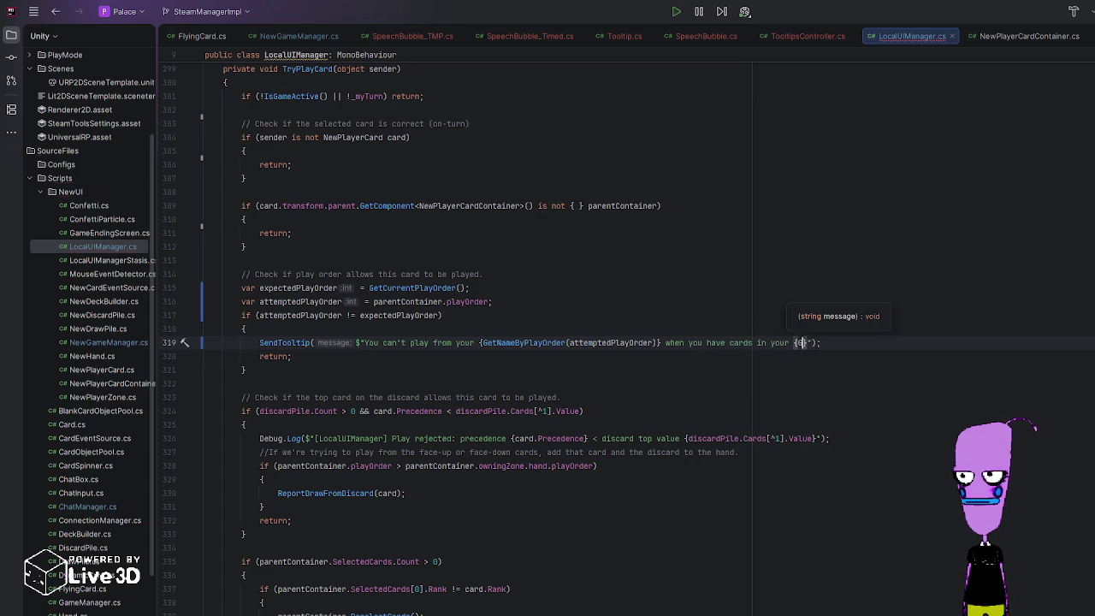
{"action": "key", "text": "Return"}
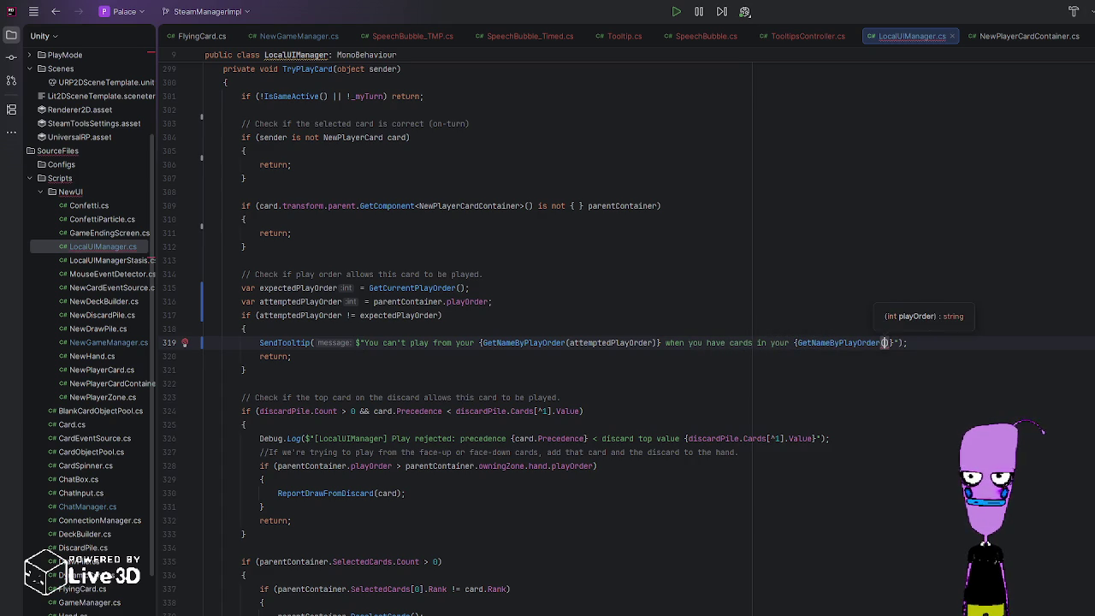
{"action": "type", "text": "expectedPlayOrder"}
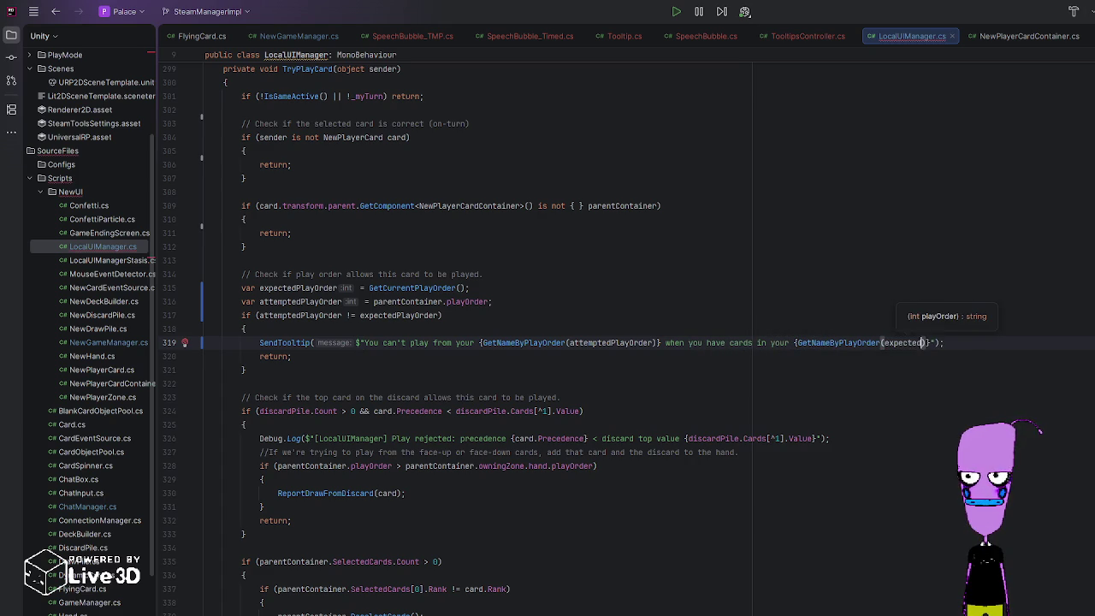
{"action": "key", "text": "Right"}
{"action": "key", "text": "Right"}
{"action": "type", "text": "."}
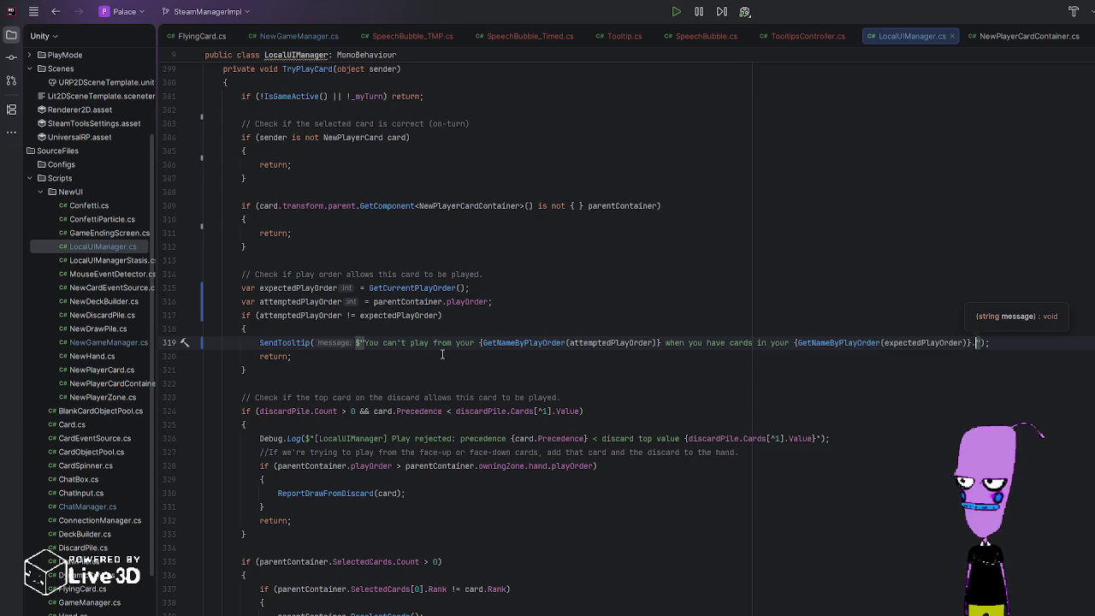
{"action": "scroll", "coordinate": [396, 361], "scroll_direction": "down", "scroll_amount": 2}
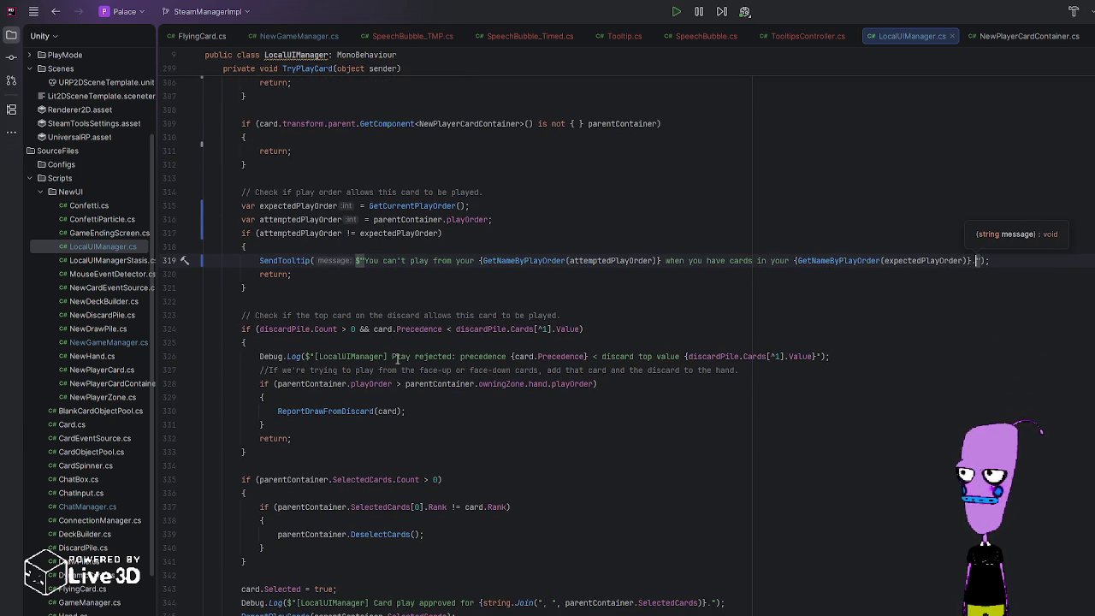
{"action": "type", "text": "."}
{"action": "left_click", "coordinate": [287, 345]}
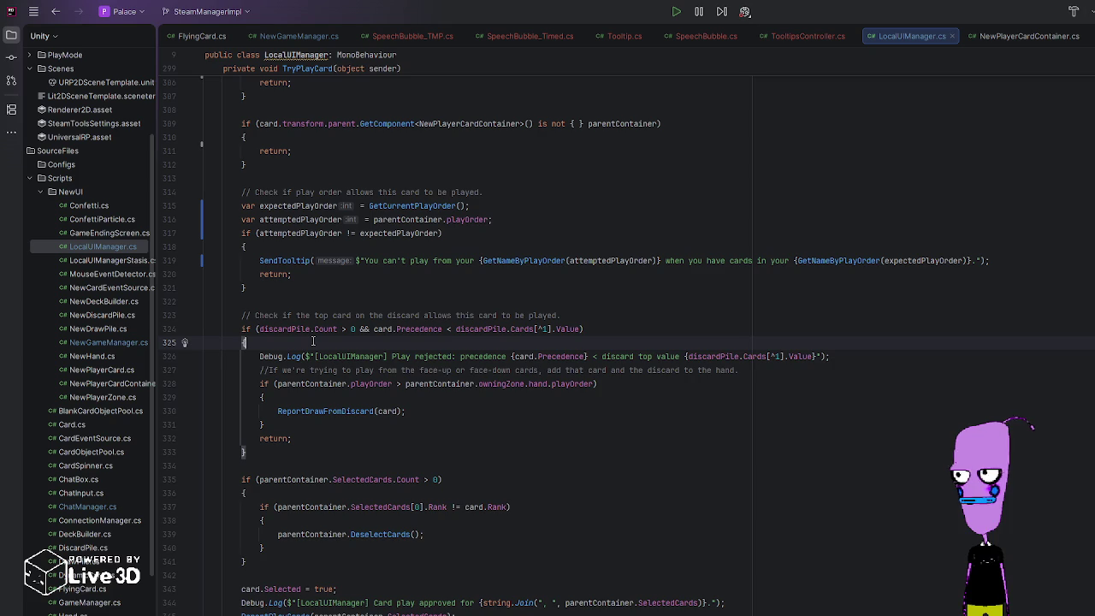
Step: Add a SendTooltip line in the precedence block saying {card.Card} has a lower value
{"action": "key", "text": "Return"}
{"action": "type", "text": "S"}
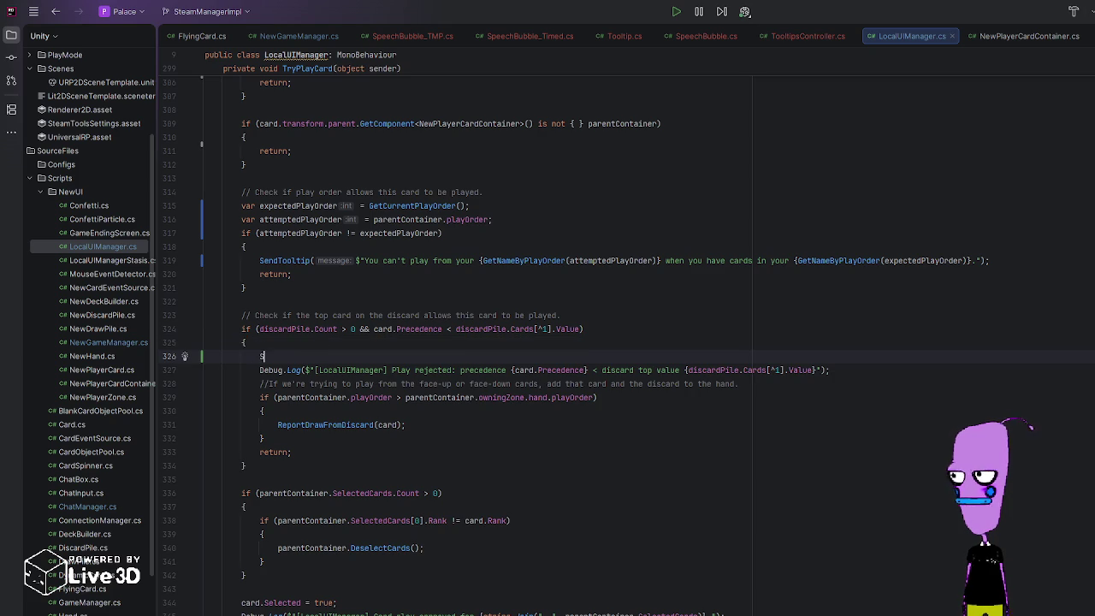
{"action": "type", "text": "endTooltip("}
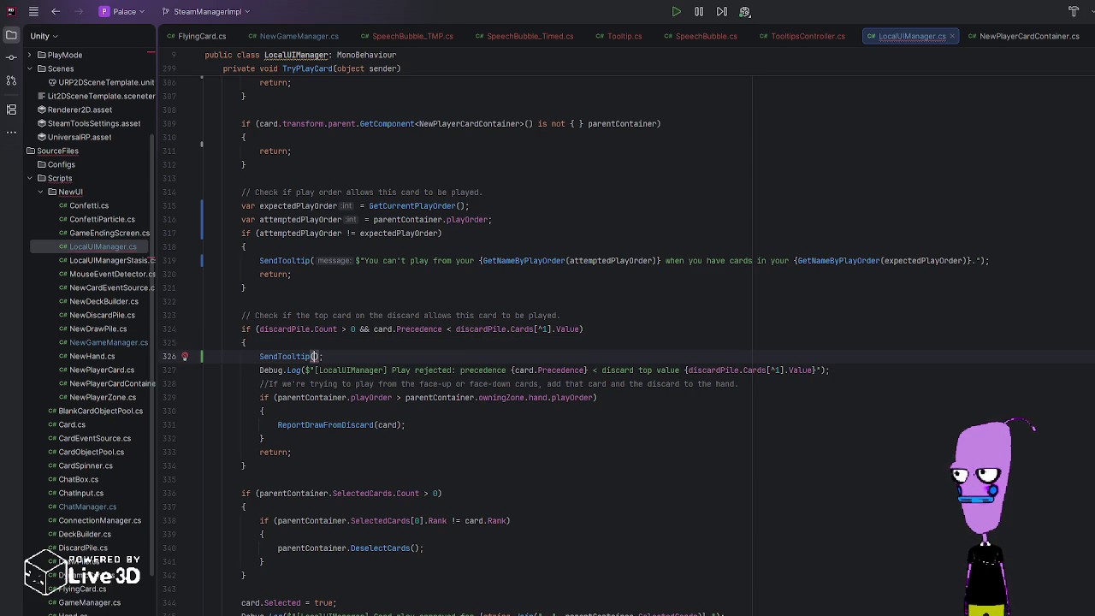
{"action": "type", "text": "$\"Th"}
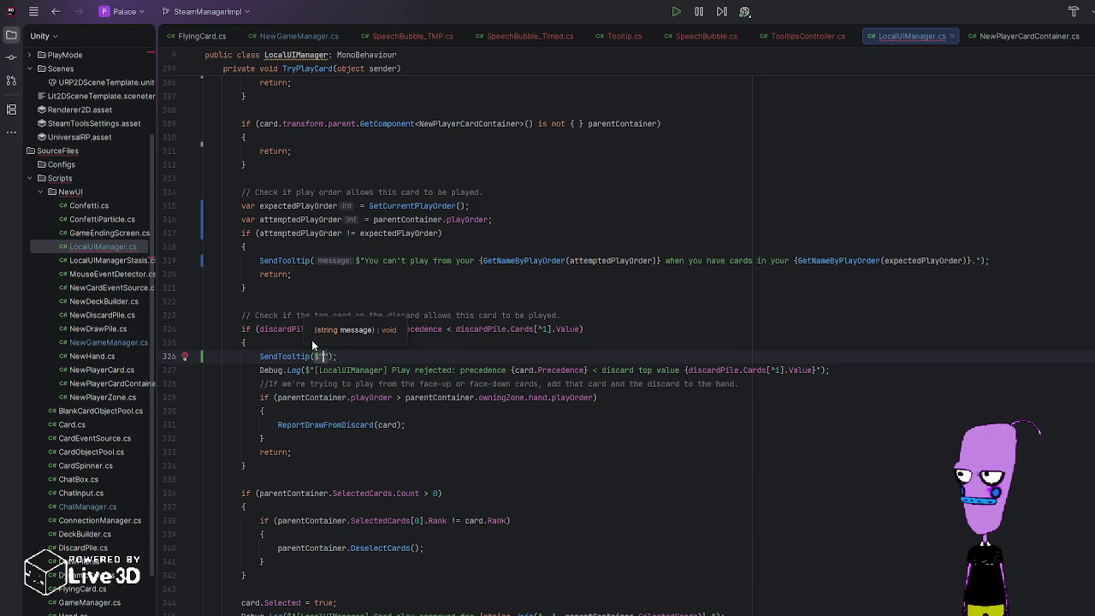
{"action": "type", "text": "e "}
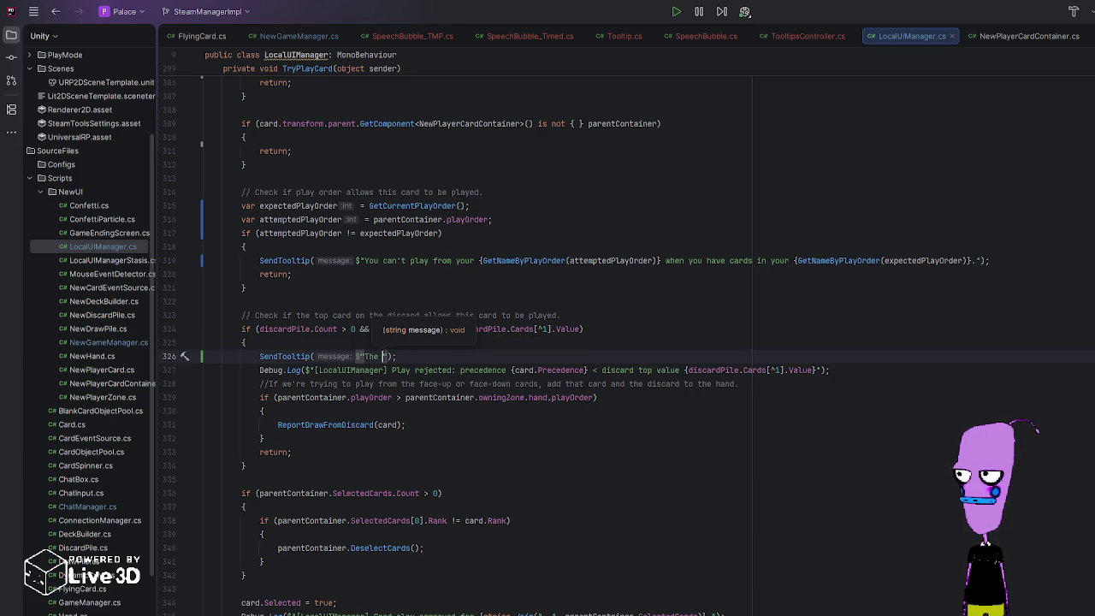
{"action": "type", "text": "c"}
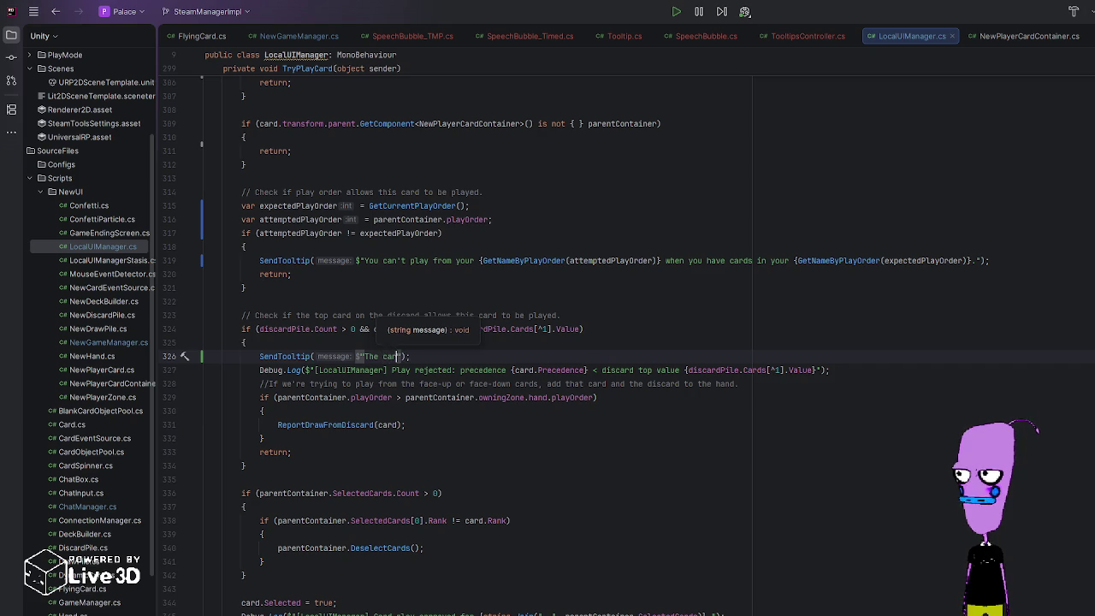
{"action": "key", "text": "BackSpace"}
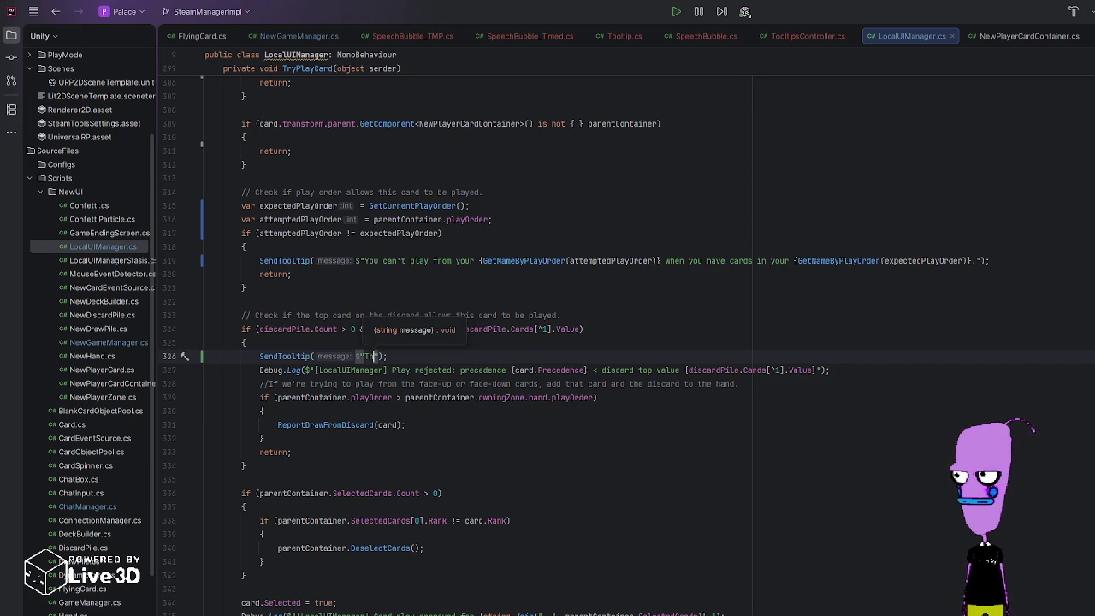
{"action": "type", "text": "e card."}
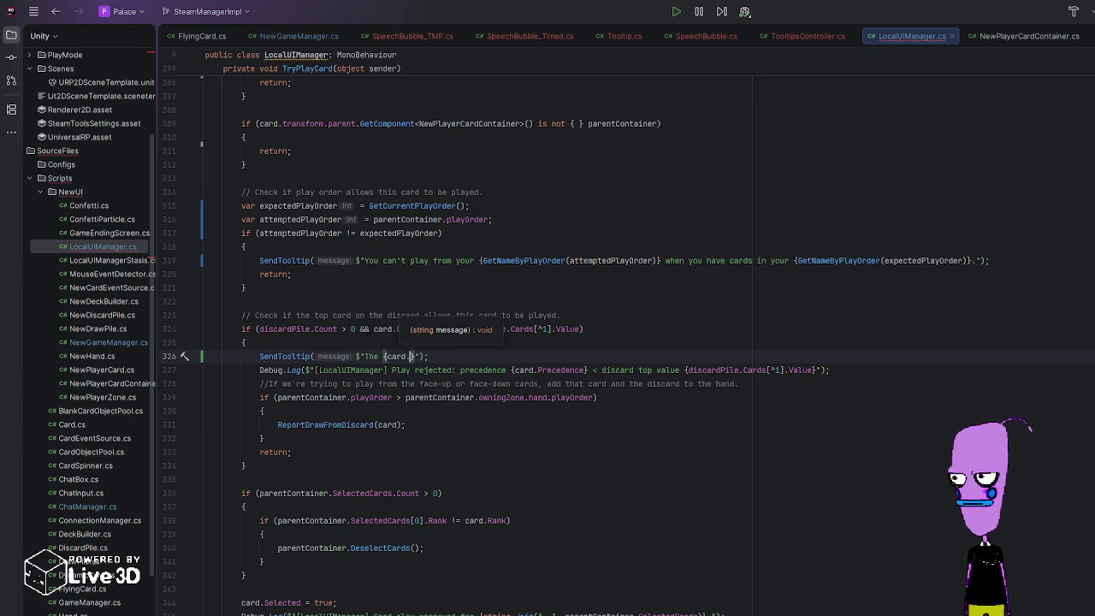
{"action": "key", "text": "BackSpace"}
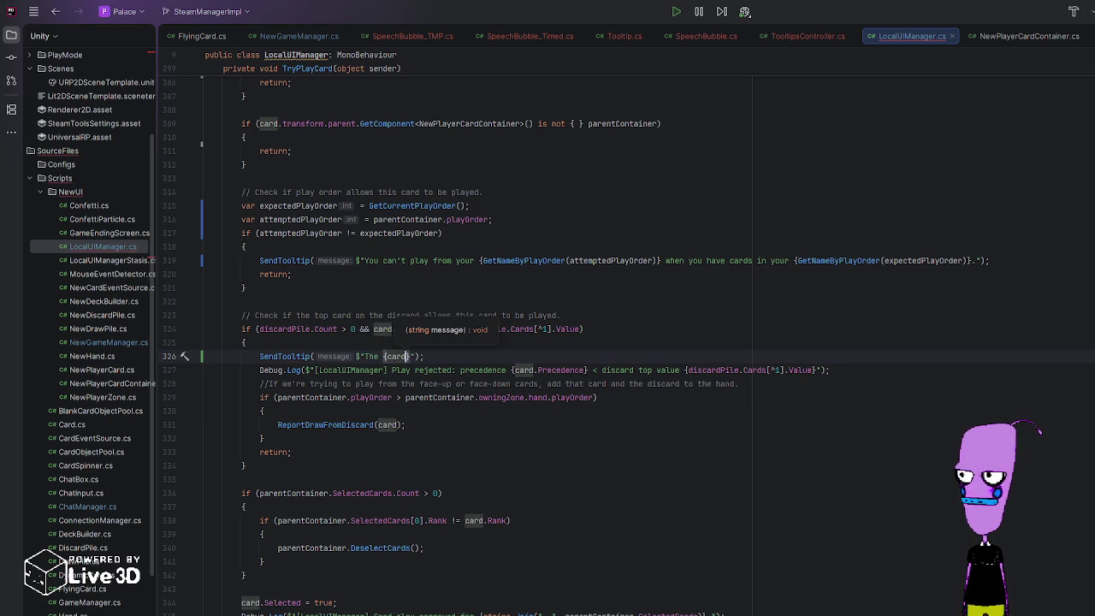
{"action": "key", "text": "Down"}
{"action": "key", "text": "Down"}
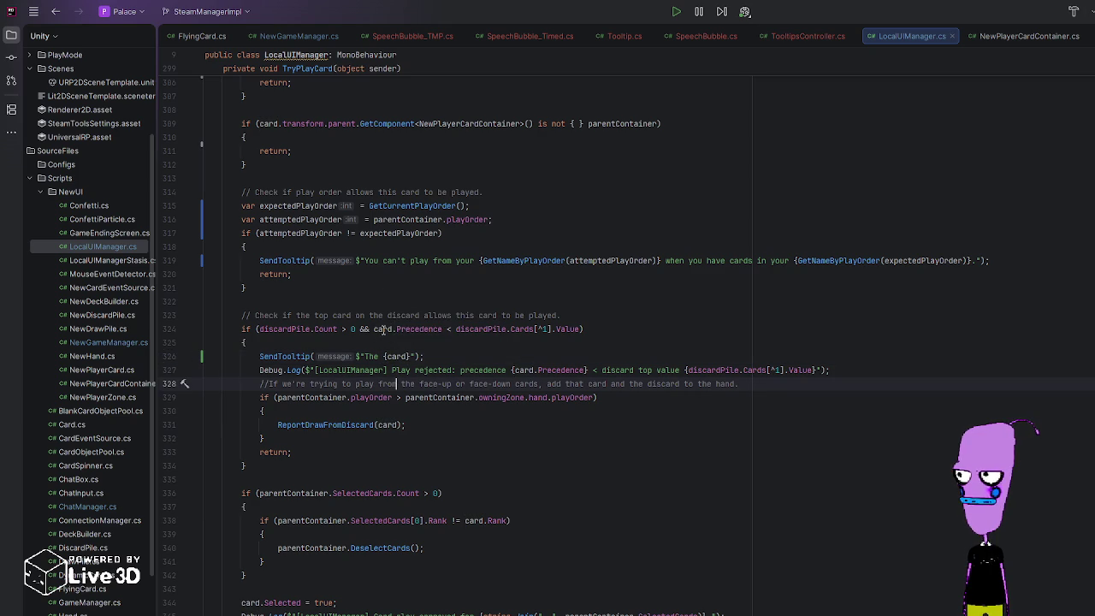
{"action": "left_click", "coordinate": [411, 355]}
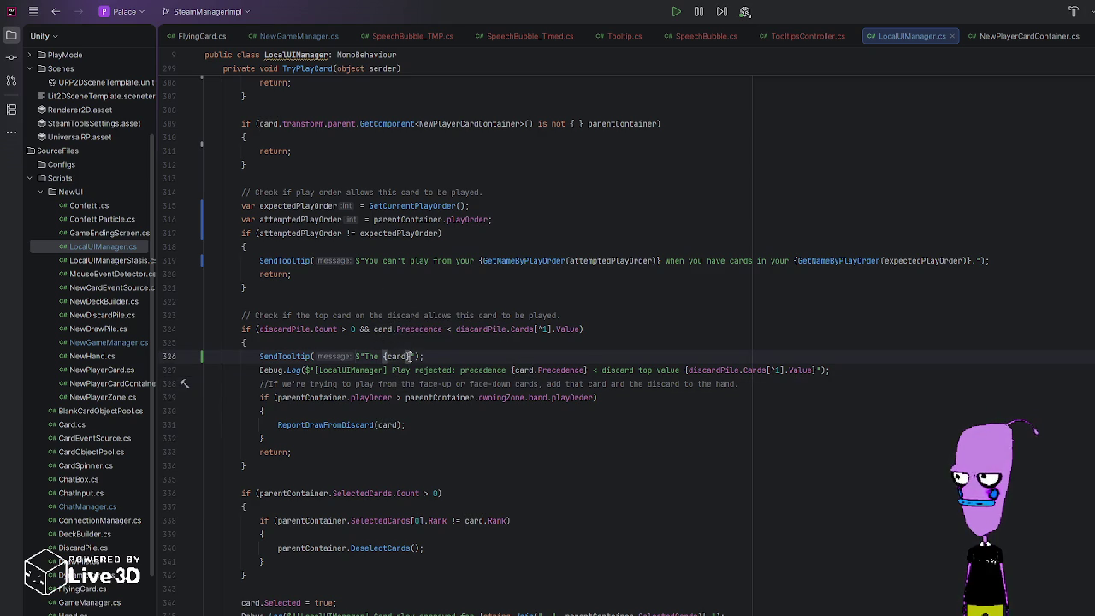
{"action": "type", "text": ".Card}\""}
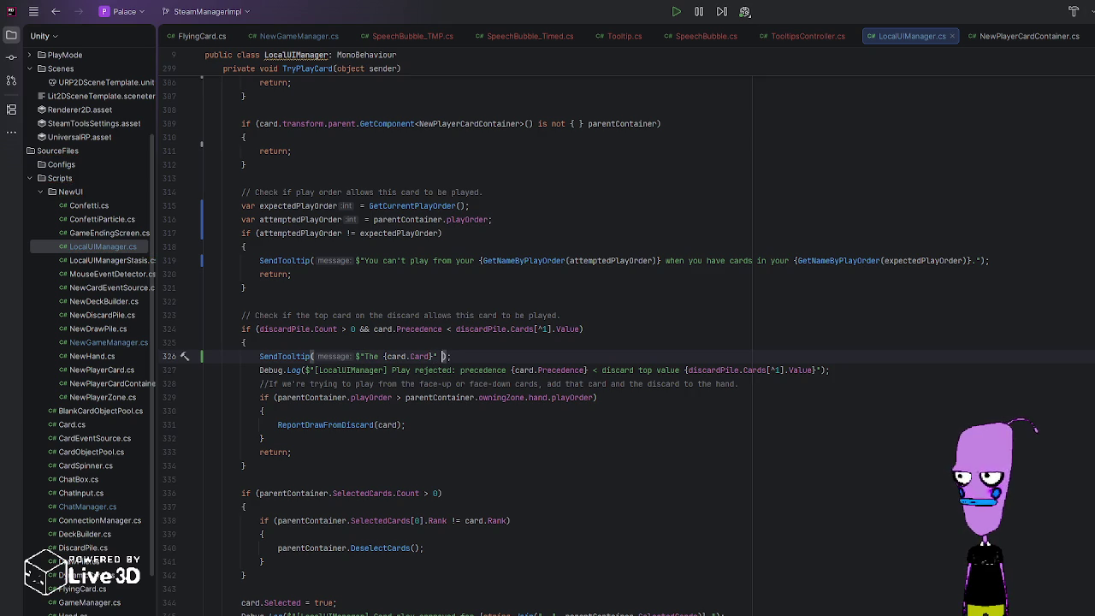
{"action": "type", "text": " has a"}
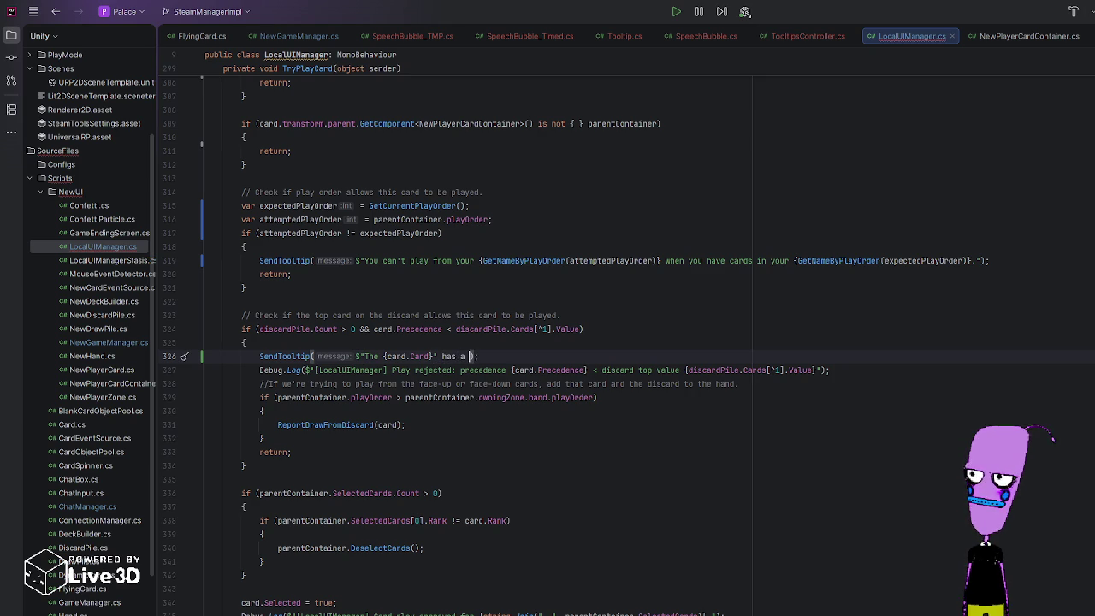
{"action": "key", "text": "BackSpace"}
{"action": "key", "text": "BackSpace"}
{"action": "key", "text": "BackSpace"}
{"action": "type", "text": "has a lower value"}
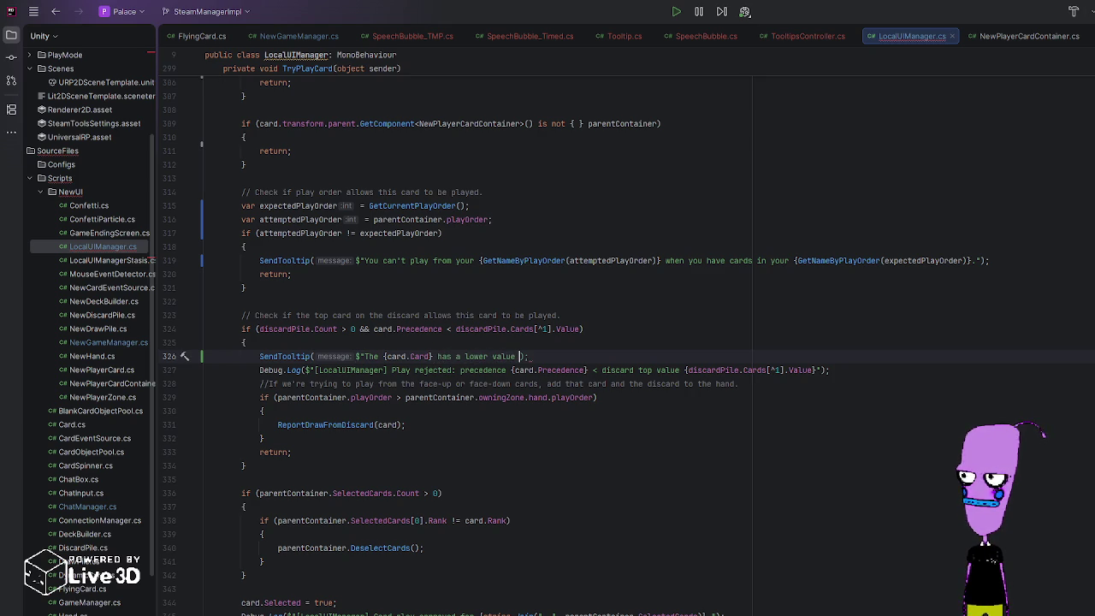
Step: Reword it to "You can't play the {card.Card}… lower value than the {discardPile.Cards[^1].Card}."
{"action": "left_click", "coordinate": [364, 356]}
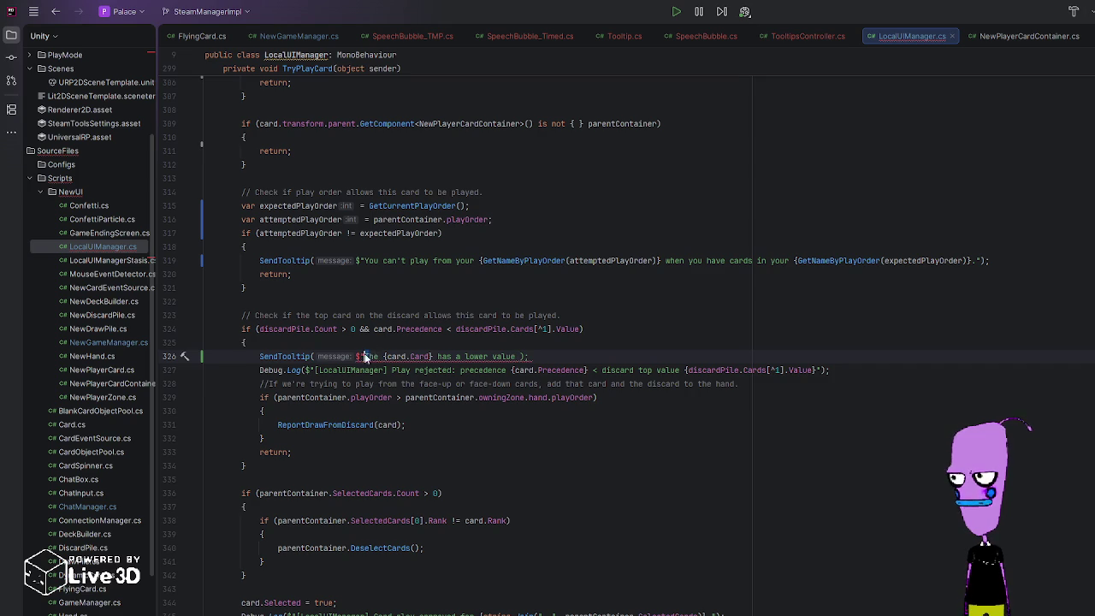
{"action": "type", "text": "You can't play"}
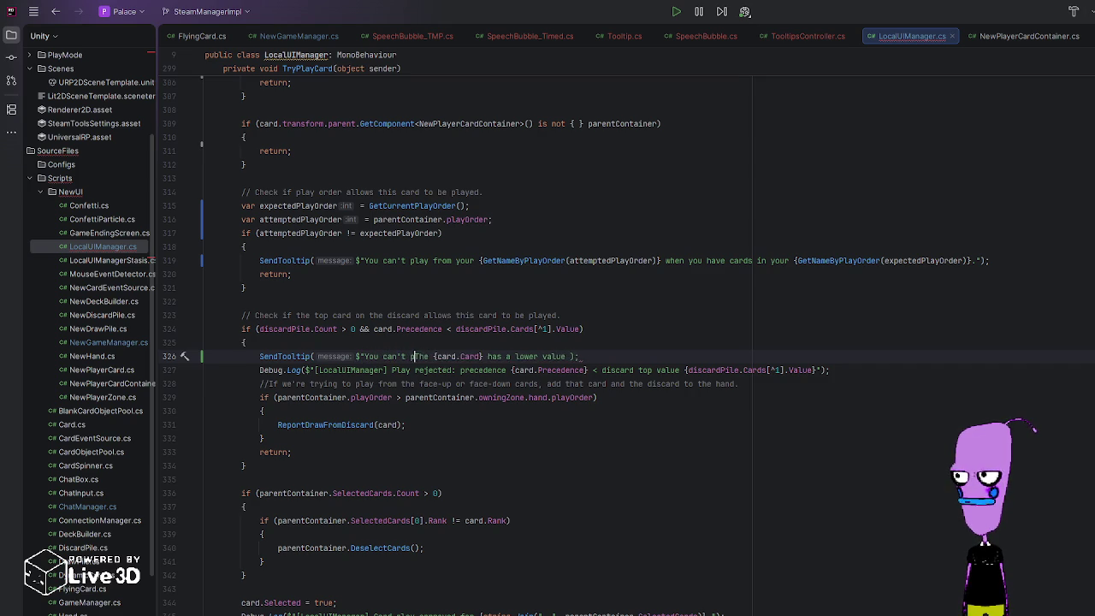
{"action": "key", "text": "Delete"}
{"action": "type", "text": "t"}
{"action": "left_click", "coordinate": [507, 355]}
{"action": "type", "text": "it has a lower value "}
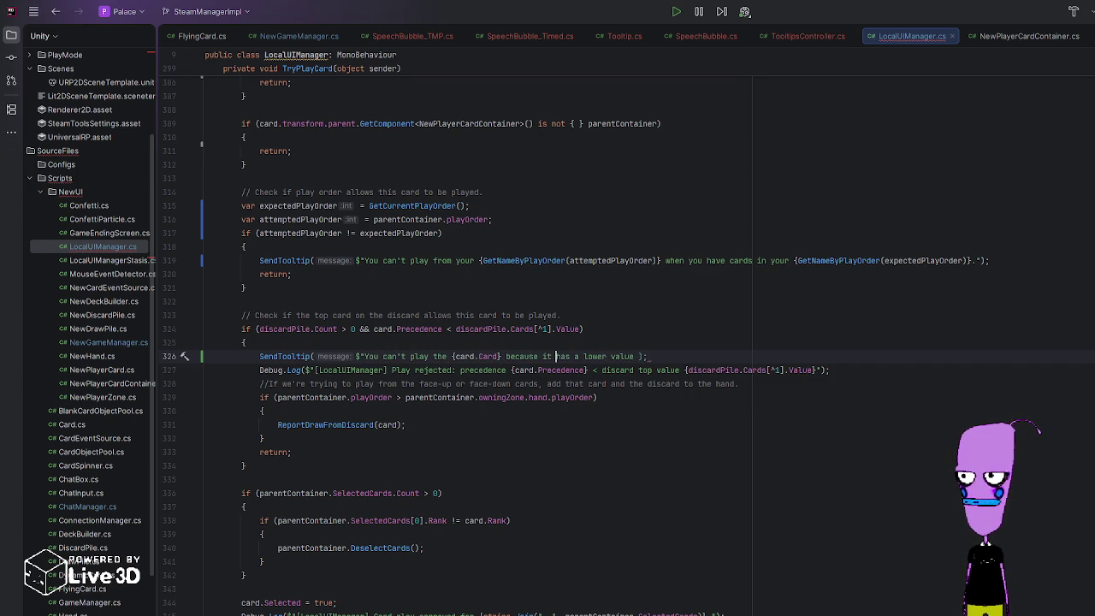
{"action": "type", "text": "than the "}
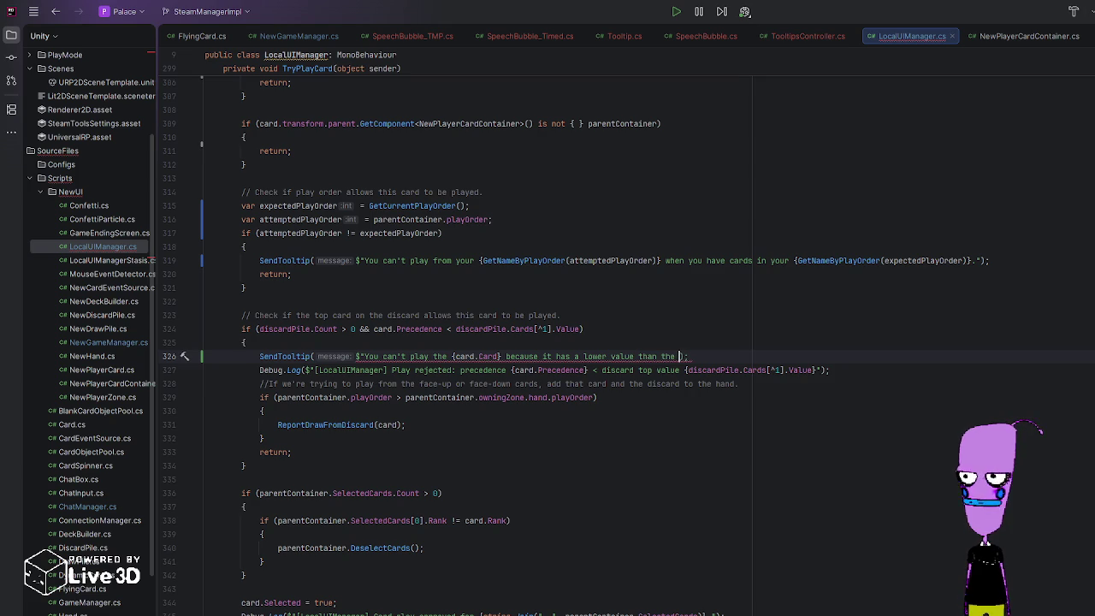
{"action": "type", "text": "{"}
{"action": "type", "text": "discardPile.Car"}
{"action": "type", "text": "ds["}
{"action": "type", "text": "^1]."}
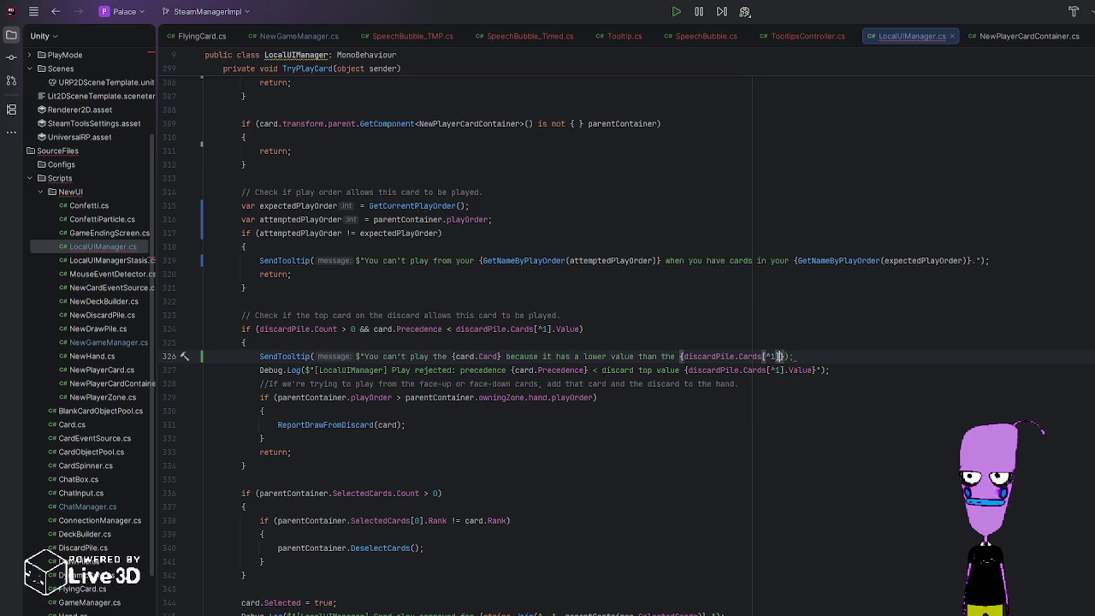
{"action": "type", "text": "Card}"}
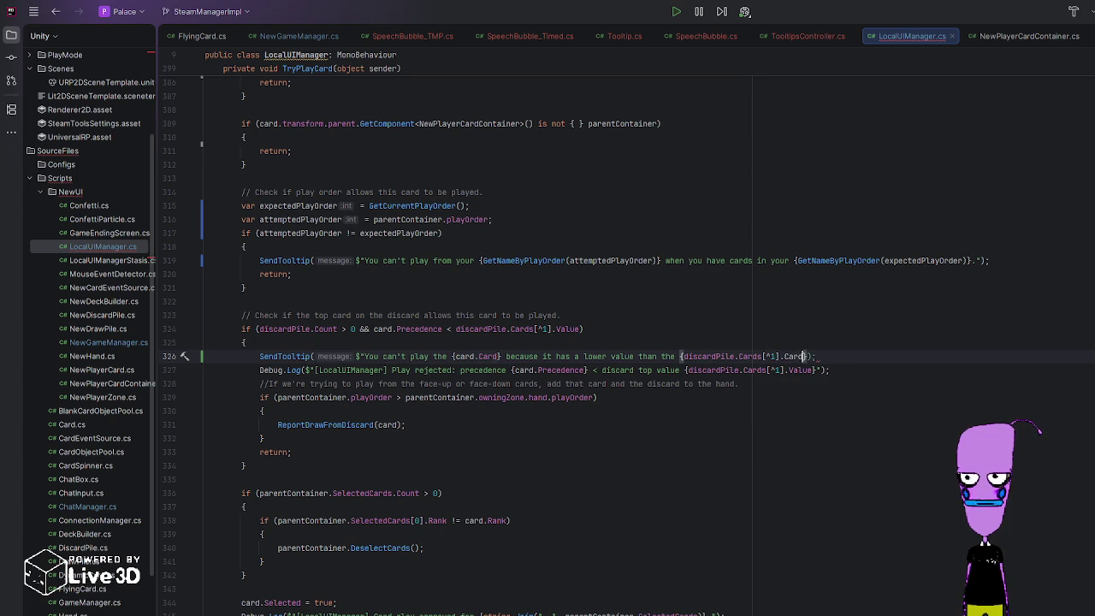
{"action": "type", "text": "."}
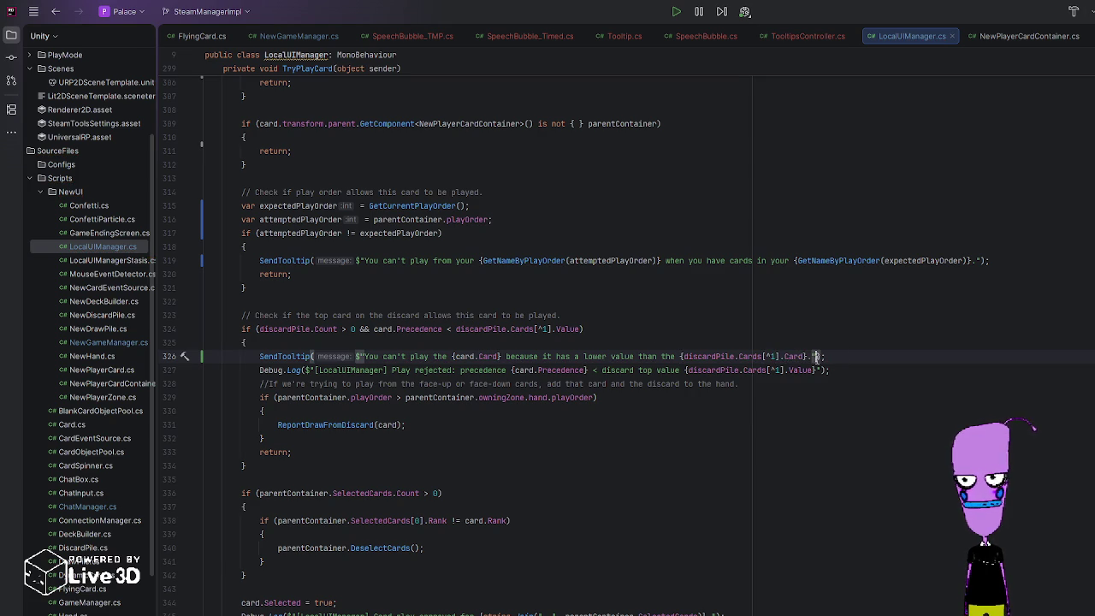
Step: Delete the 'Play rejected' Debug.Log line below the tooltip
{"action": "left_click_drag", "start_coordinate": [850, 369], "coordinate": [850, 354]}
{"action": "key", "text": "Delete"}
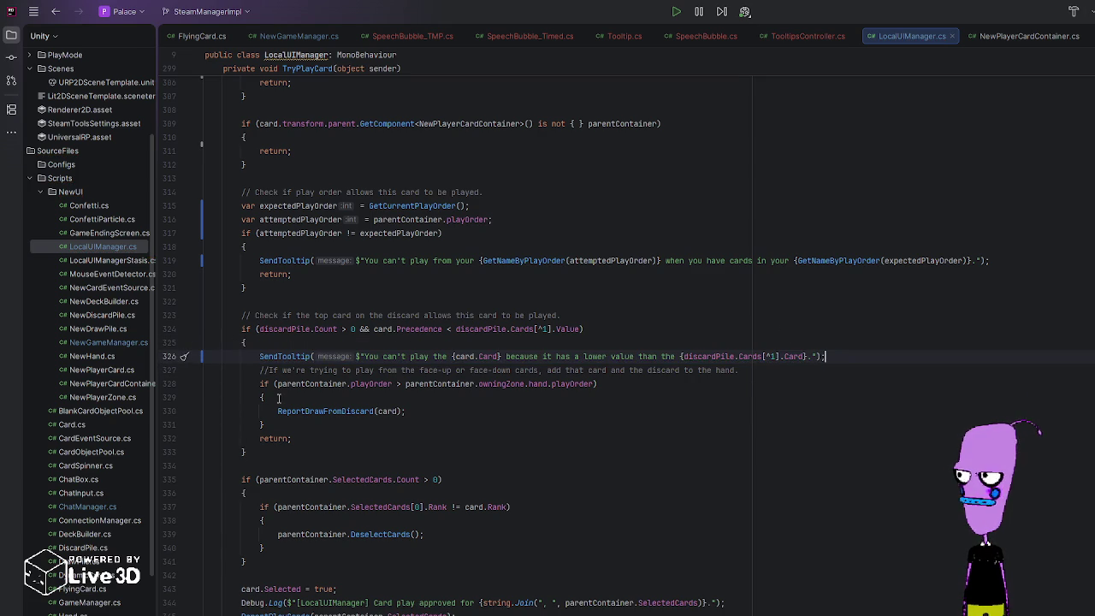
{"action": "scroll", "coordinate": [315, 513], "scroll_direction": "down", "scroll_amount": 2}
Step: Delete the 'Card play approved' Debug.Log line from TryPlayCard
{"action": "scroll", "coordinate": [315, 514], "scroll_direction": "down", "scroll_amount": 2}
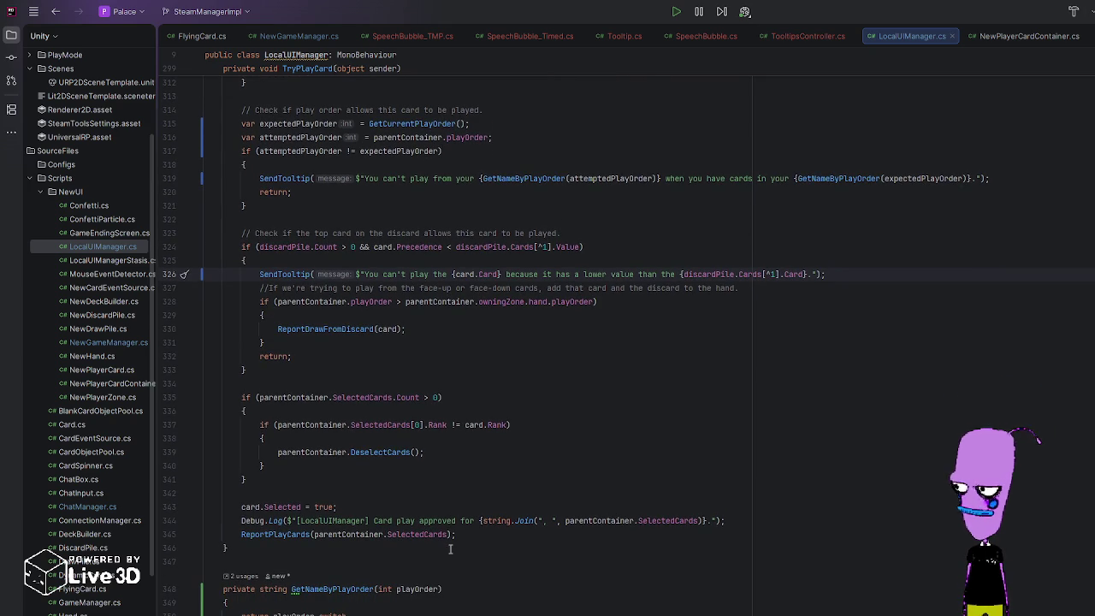
{"action": "left_click", "coordinate": [733, 519]}
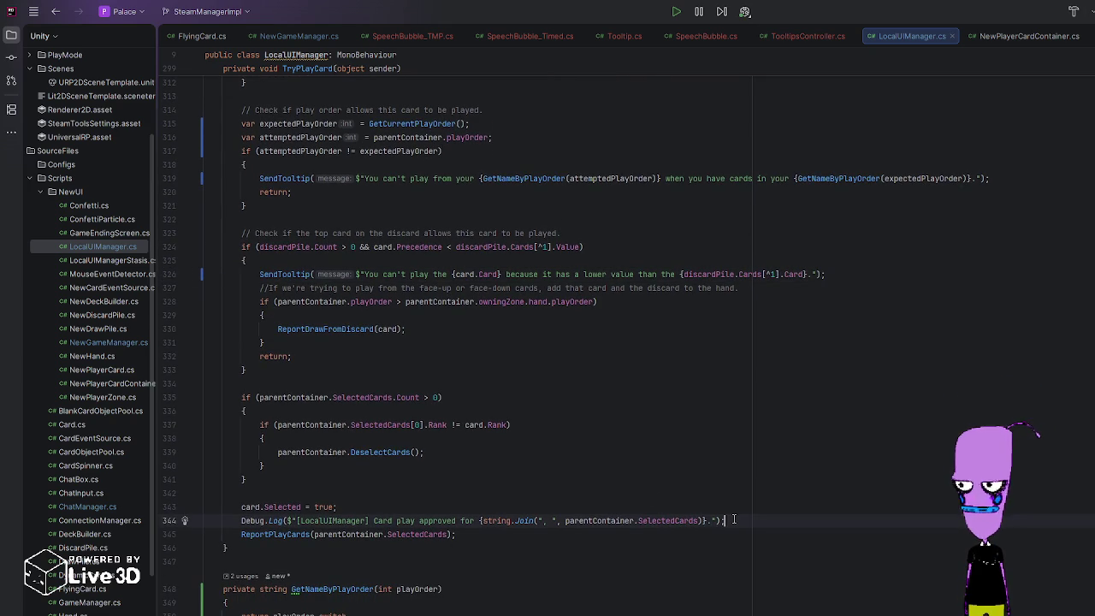
{"action": "key", "text": "Up"}
{"action": "key", "text": "shift+Up"}
{"action": "key", "text": "Down"}
{"action": "key", "text": "shift+Up"}
{"action": "key", "text": "BackSpace"}
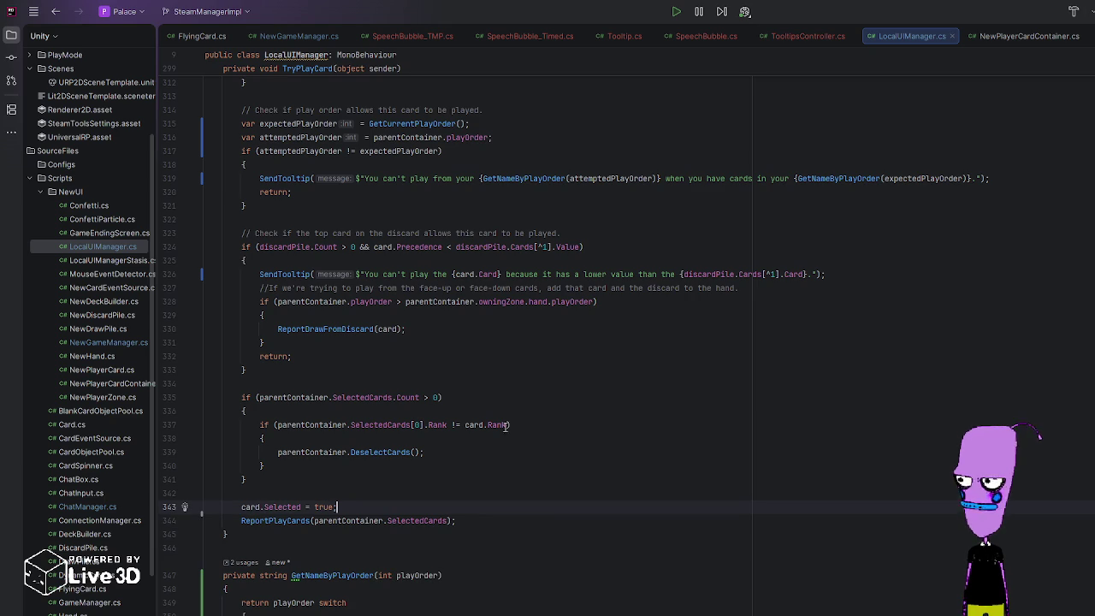
Step: Delete the '// Check if the selected card is correct (on-turn)' comment line
{"action": "scroll", "coordinate": [490, 430], "scroll_direction": "up", "scroll_amount": 8}
{"action": "scroll", "coordinate": [491, 456], "scroll_direction": "up", "scroll_amount": 2}
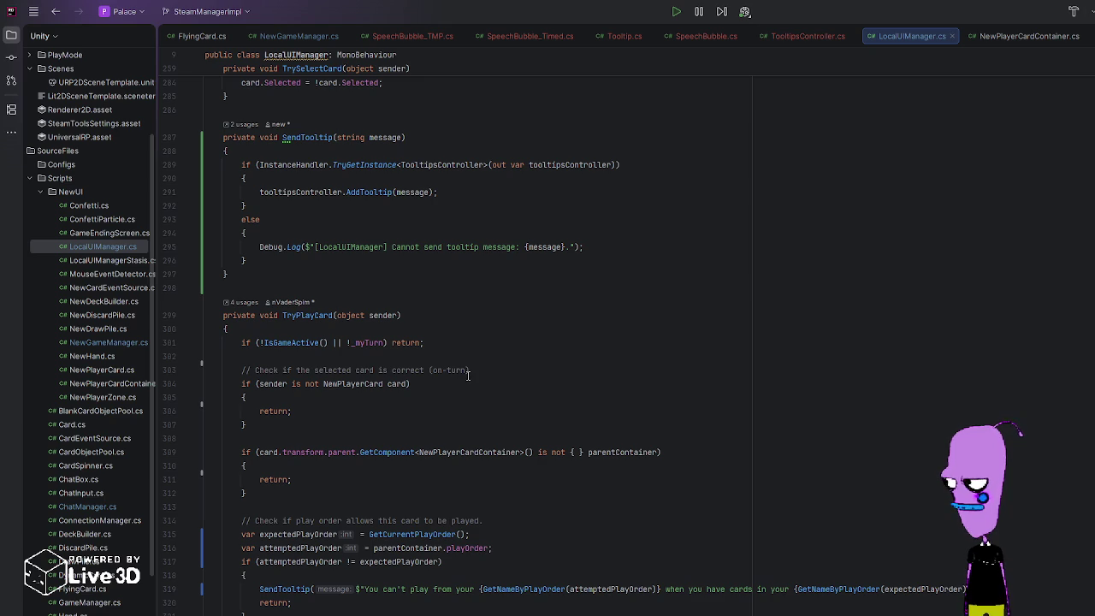
{"action": "left_click", "coordinate": [473, 370]}
{"action": "left_click", "coordinate": [183, 369]}
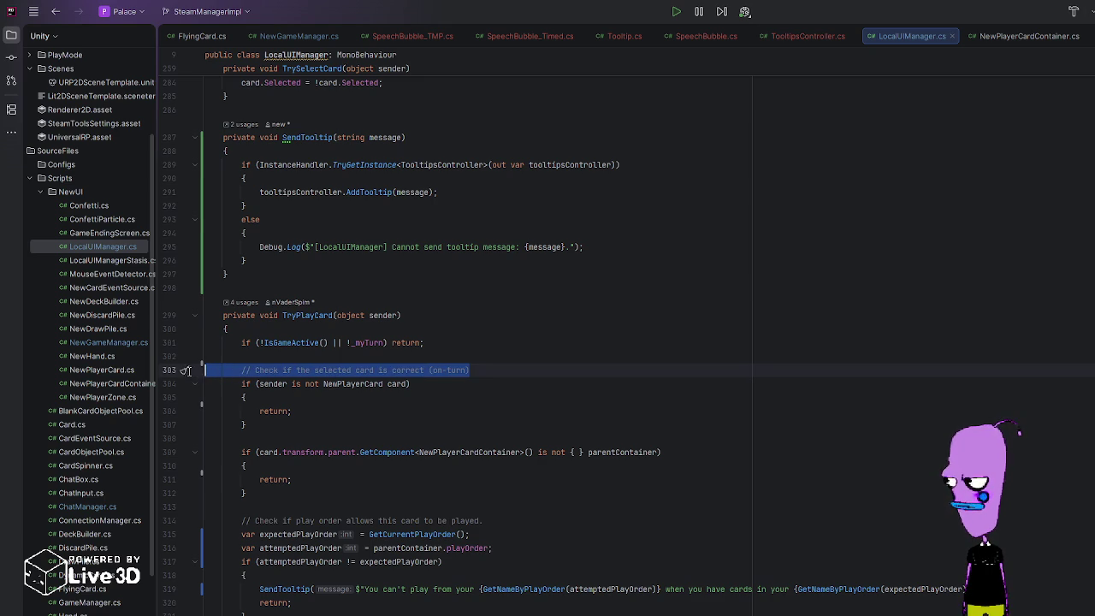
{"action": "key", "text": "BackSpace"}
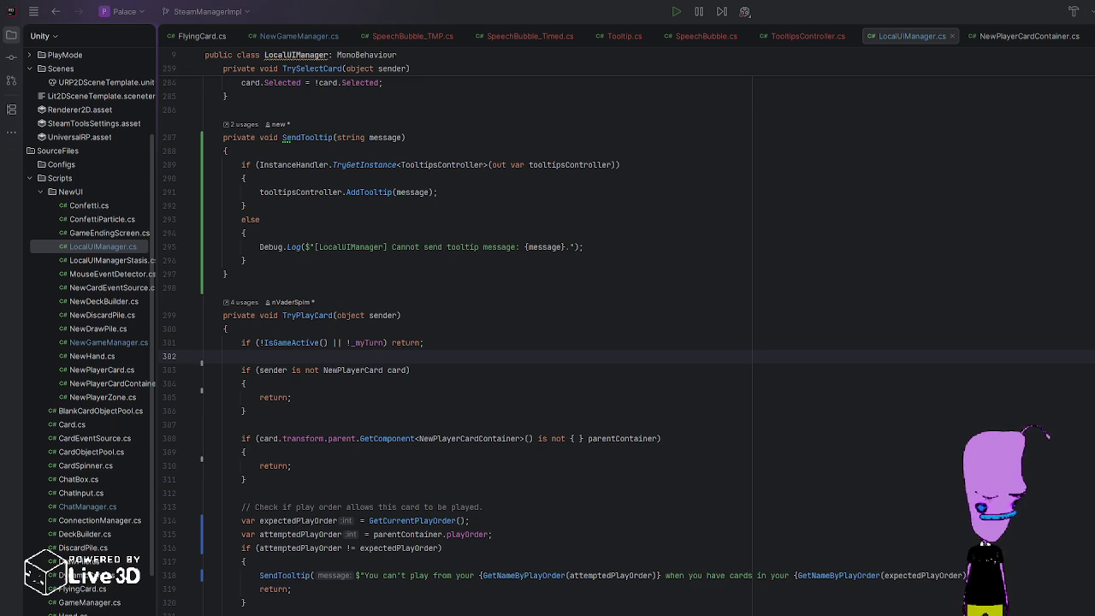
{"action": "key", "text": "alt+Tab"}
Step: Select LocalNetworkManager and start the game in the TwoPlayer play mode scenario
{"action": "left_click", "coordinate": [88, 68]}
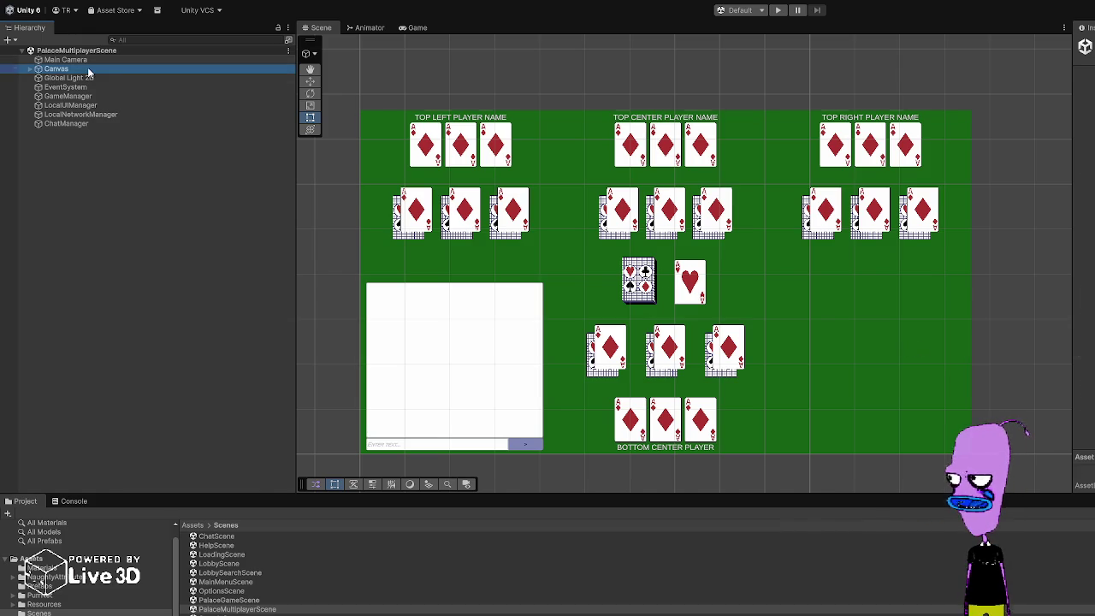
{"action": "left_click", "coordinate": [116, 201]}
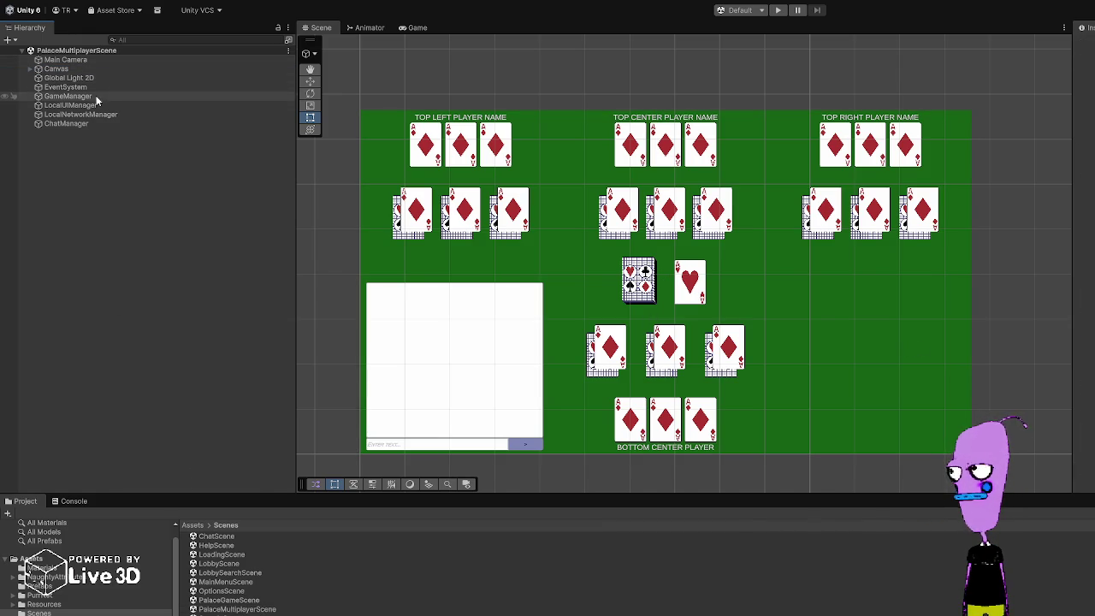
{"action": "left_click", "coordinate": [96, 114]}
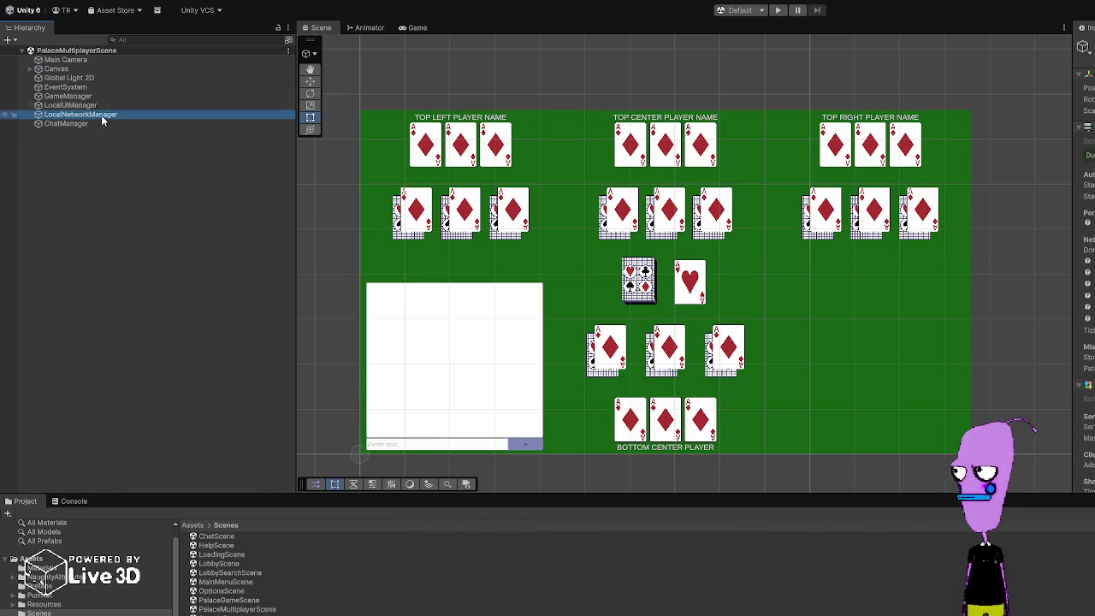
{"action": "left_click", "coordinate": [746, 11]}
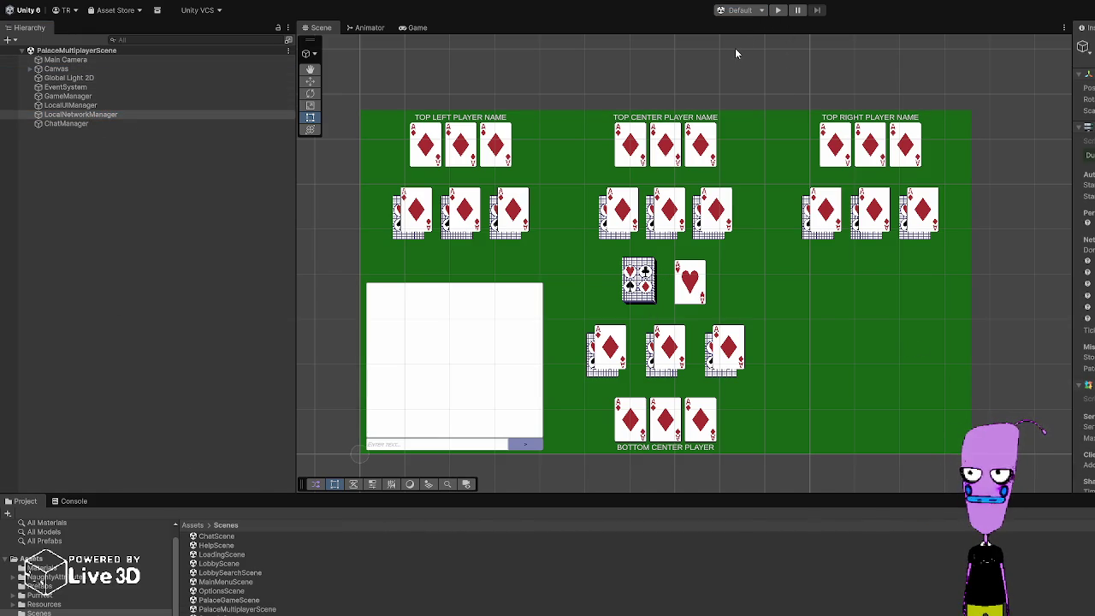
{"action": "left_click", "coordinate": [733, 48]}
{"action": "left_click", "coordinate": [809, 11]}
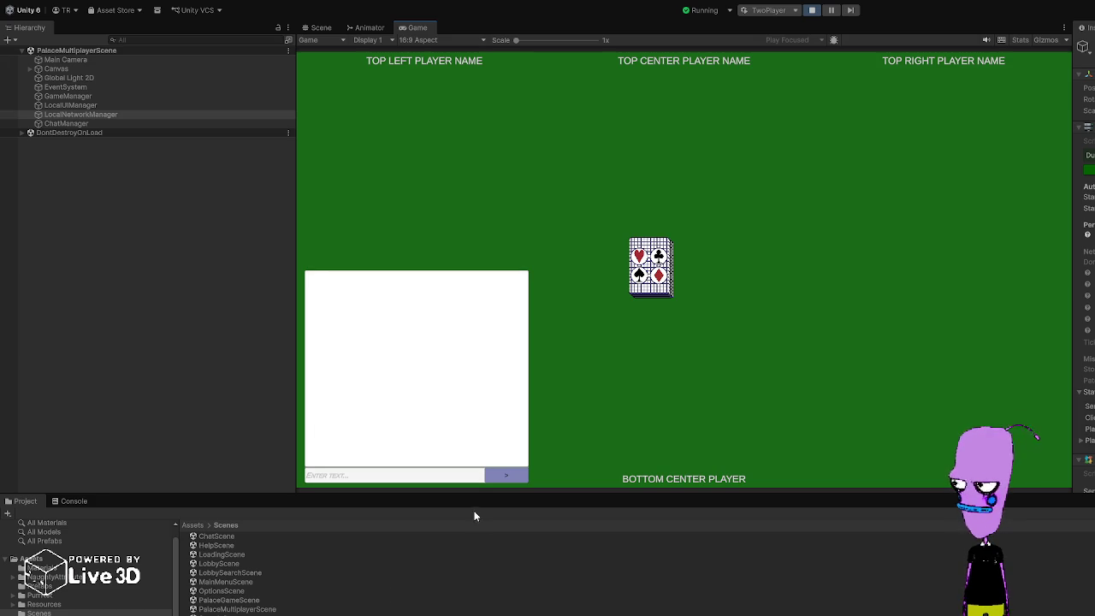
Step: Review the connection logs in the Console, then stop playing
{"action": "key", "text": "ctrl+shift+c"}
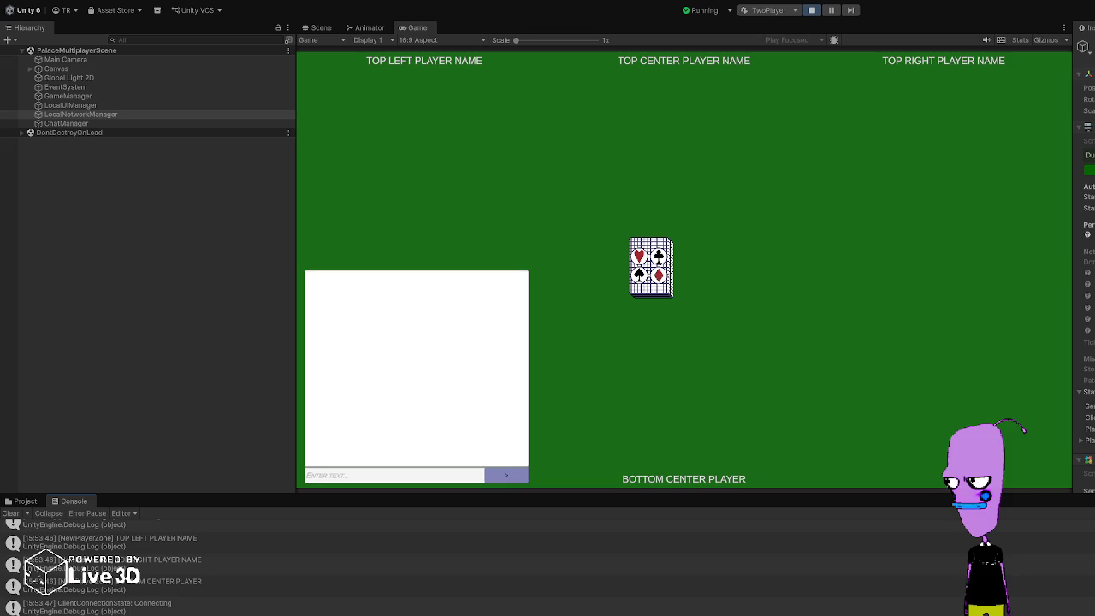
{"action": "left_click", "coordinate": [812, 11]}
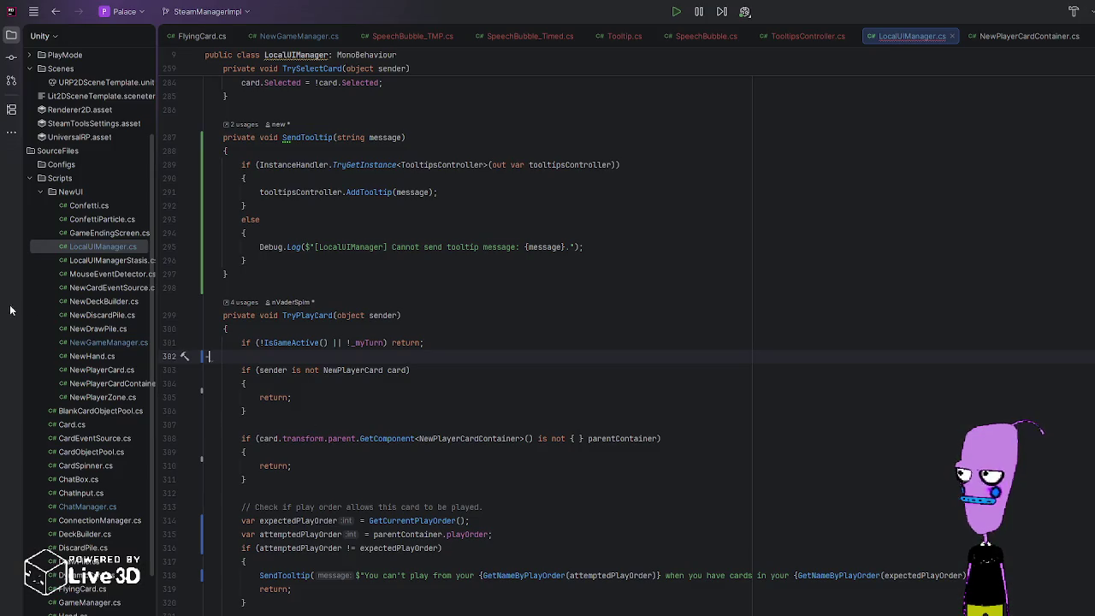
{"action": "double_click", "coordinate": [87, 339]}
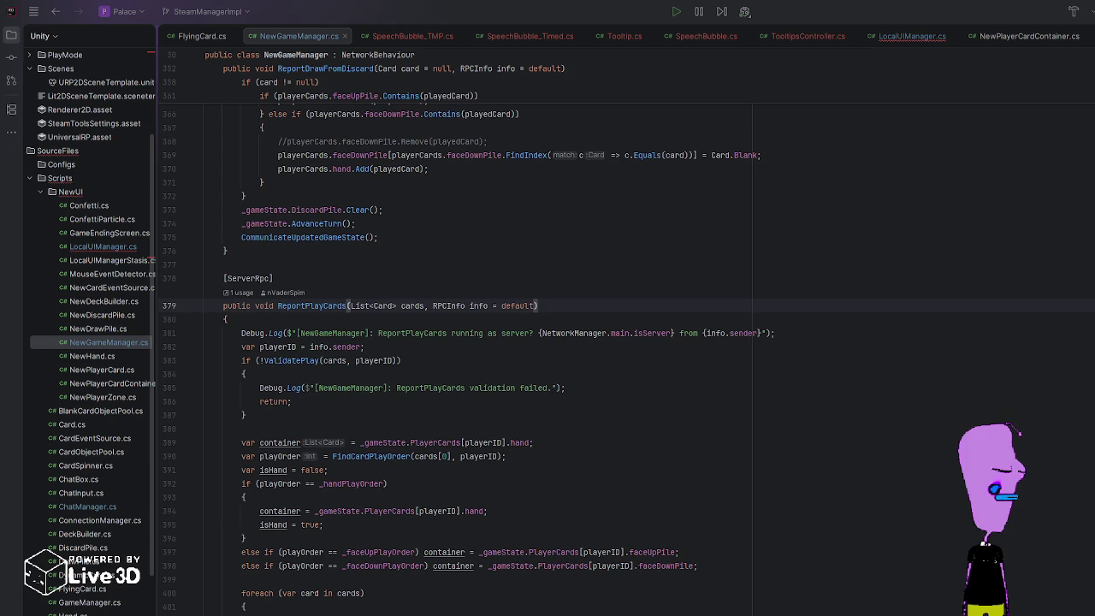
Step: Find SteamManager in NewGameManager.cs and place the caret before GetInstance on line 547
{"action": "scroll", "coordinate": [377, 330], "scroll_direction": "down", "scroll_amount": 6}
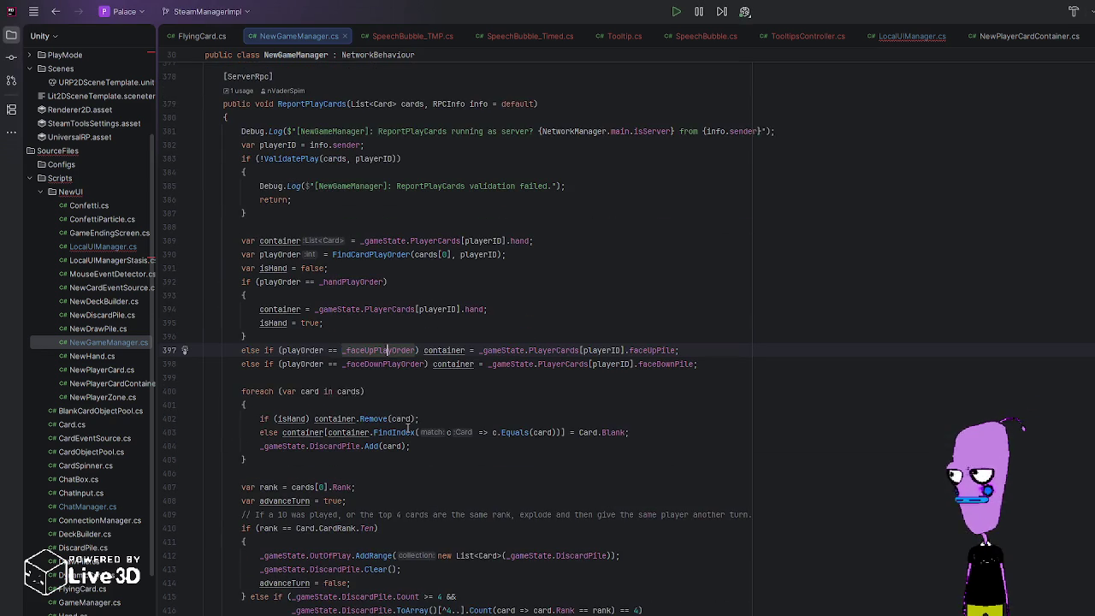
{"action": "left_click", "coordinate": [387, 306]}
{"action": "scroll", "coordinate": [377, 329], "scroll_direction": "down", "scroll_amount": 2}
{"action": "left_click", "coordinate": [418, 361]}
{"action": "key", "text": "ctrl+f"}
{"action": "type", "text": "SteamManager"}
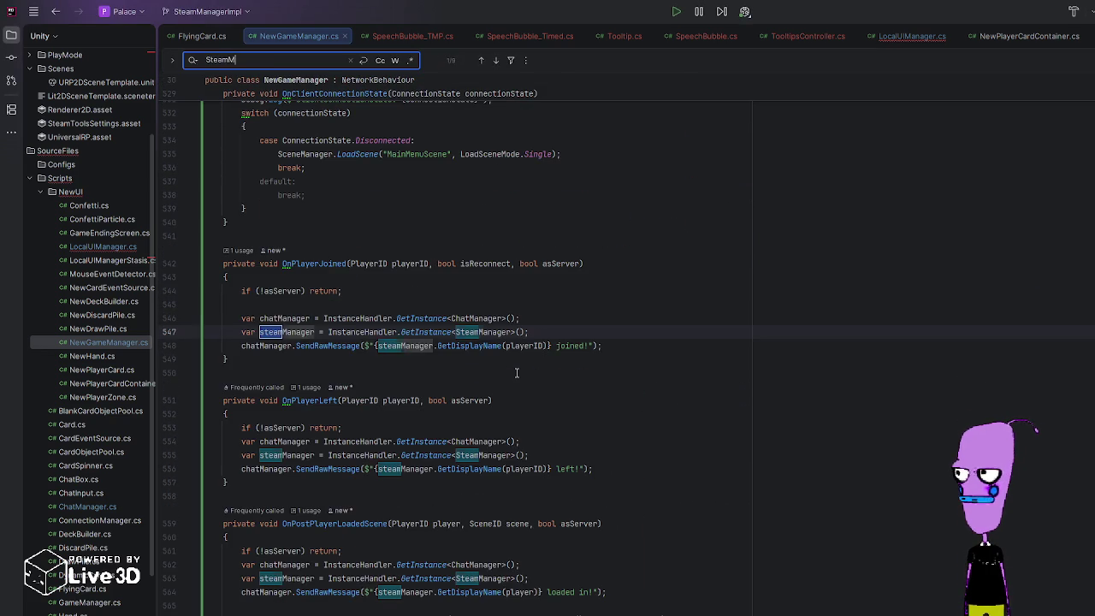
{"action": "key", "text": "Escape"}
{"action": "left_click", "coordinate": [464, 317]}
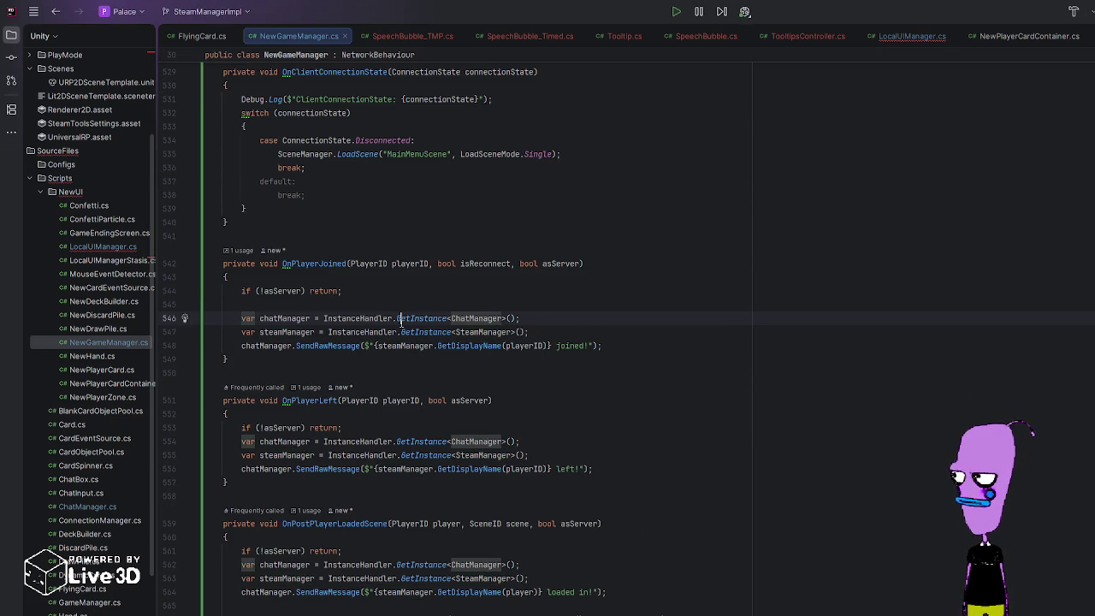
{"action": "left_click", "coordinate": [397, 332]}
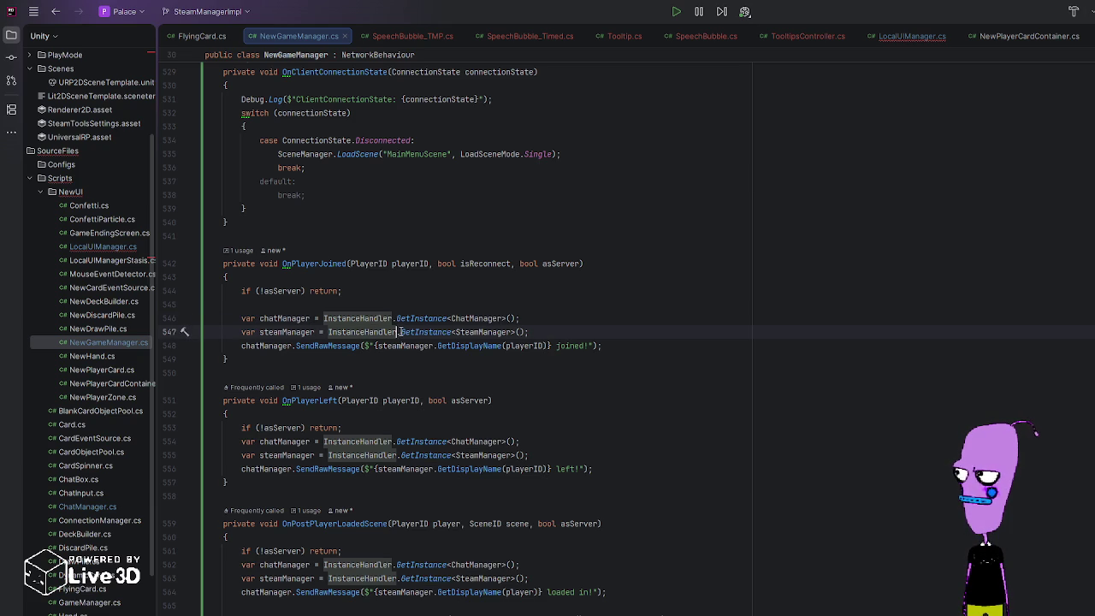
{"action": "left_click", "coordinate": [400, 332]}
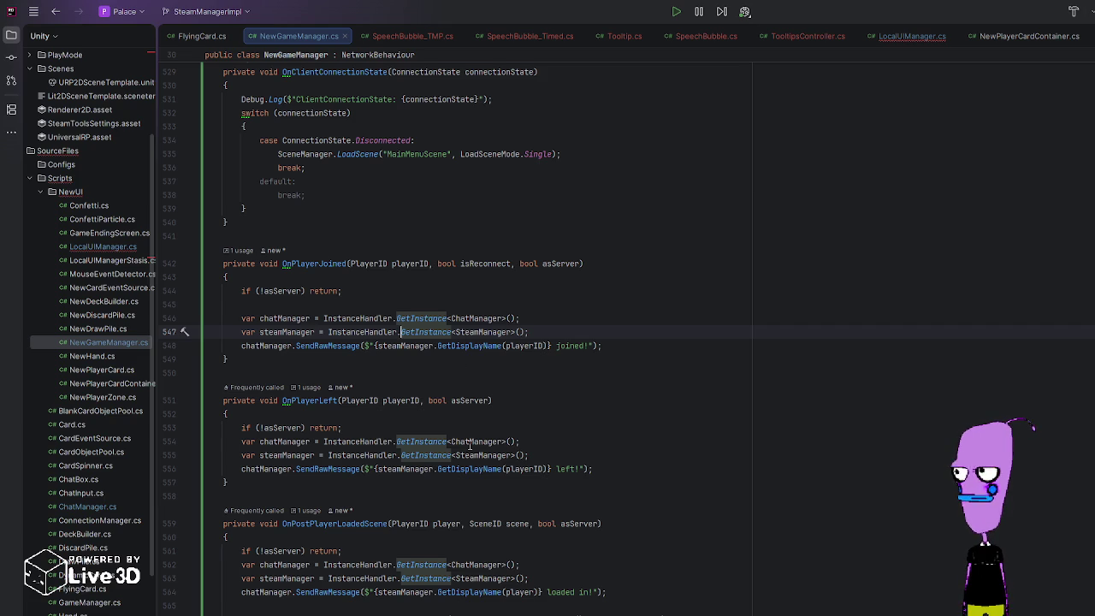
{"action": "scroll", "coordinate": [462, 338], "scroll_direction": "down", "scroll_amount": 1}
Step: Rewrite line 547 as if (InstanceHandler.TryGetInstance<SteamManager>(out var steamManager))
{"action": "type", "text": "Try"}
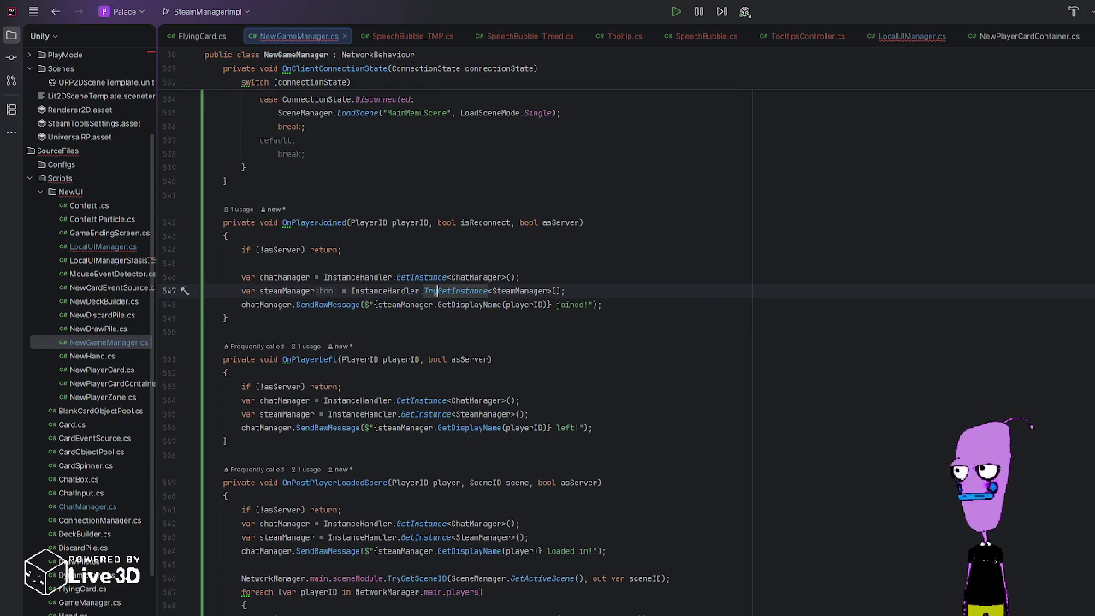
{"action": "key", "text": "Return"}
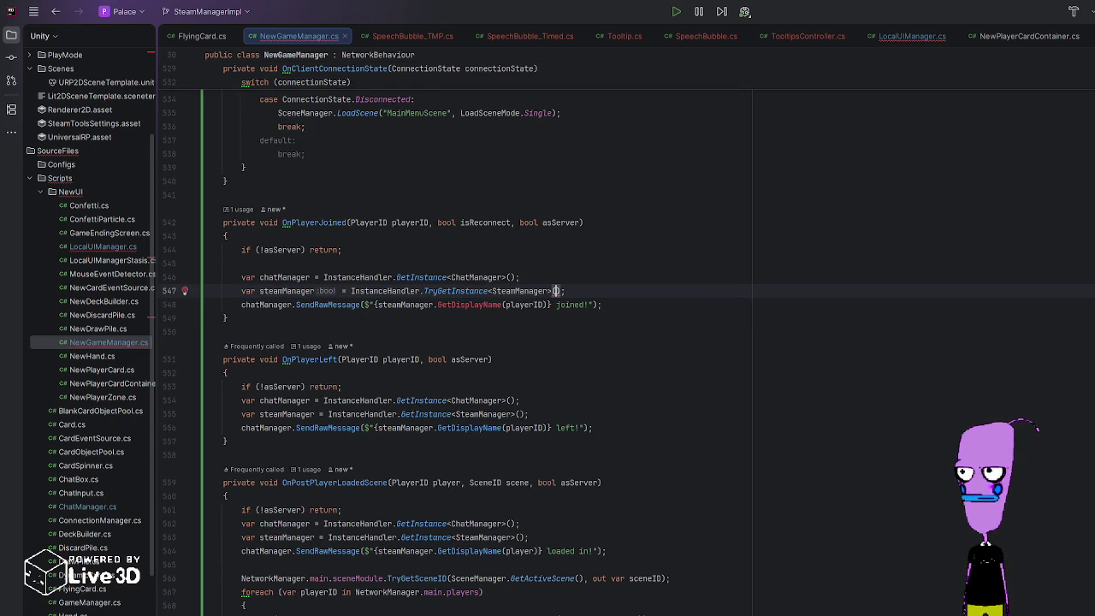
{"action": "type", "text": "out steamManag"}
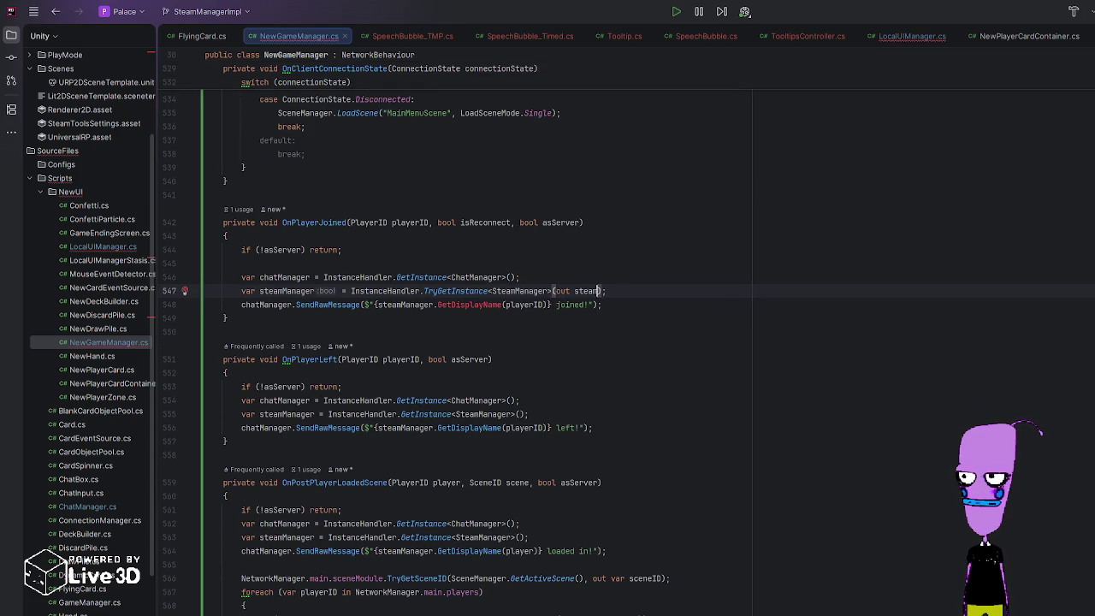
{"action": "type", "text": "er"}
{"action": "left_click_drag", "start_coordinate": [353, 295], "coordinate": [245, 292]}
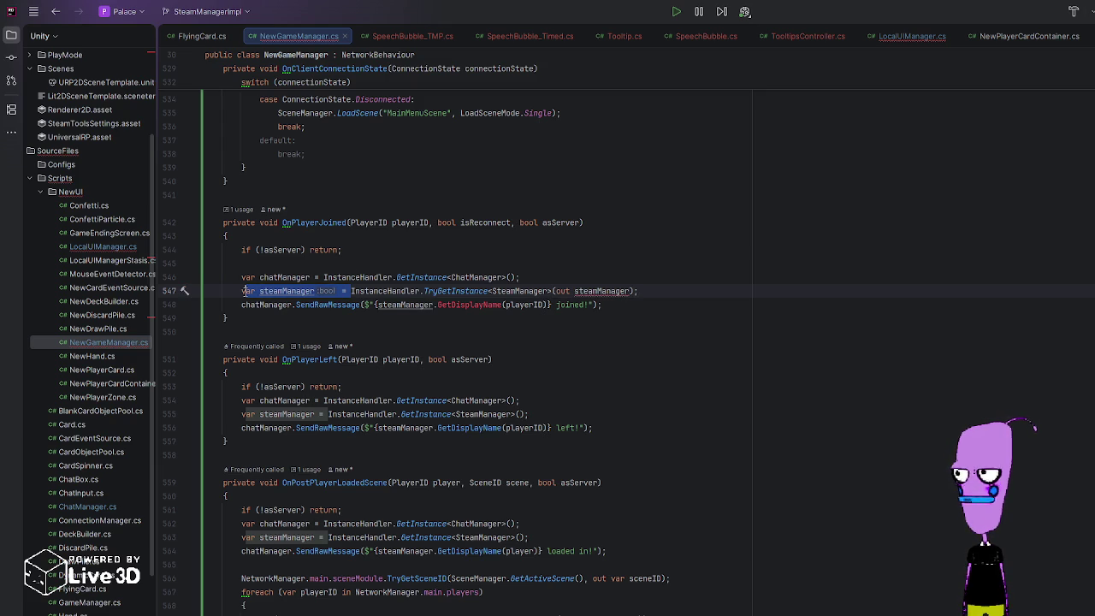
{"action": "type", "text": "if ("}
{"action": "key", "text": "End"}
{"action": "key", "text": "BackSpace"}
{"action": "type", "text": ")"}
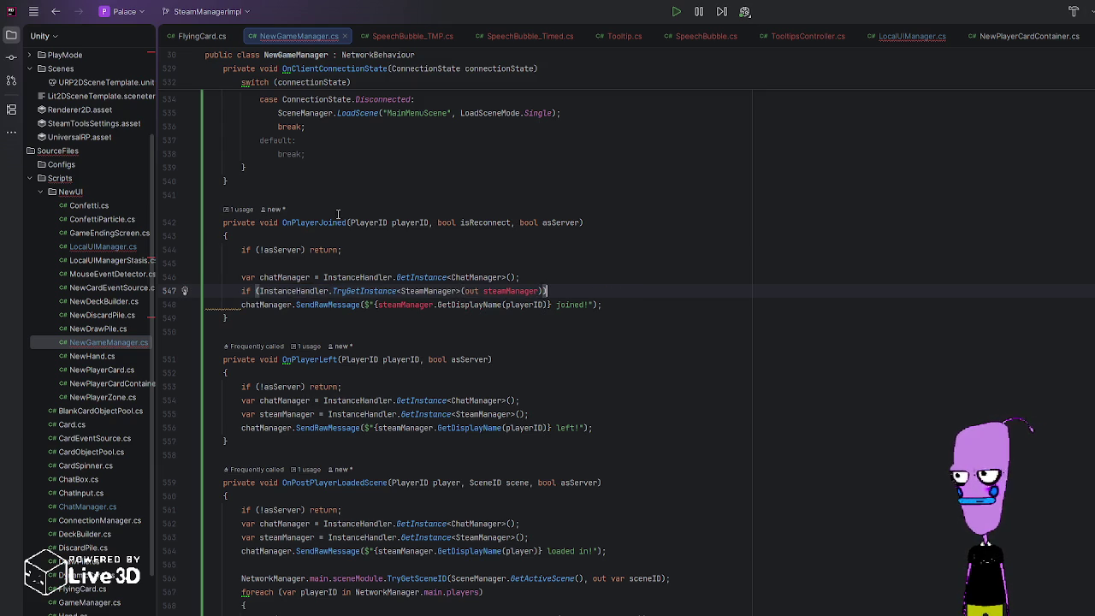
{"action": "left_click", "coordinate": [484, 291]}
{"action": "type", "text": "var"}
{"action": "key", "text": "End"}
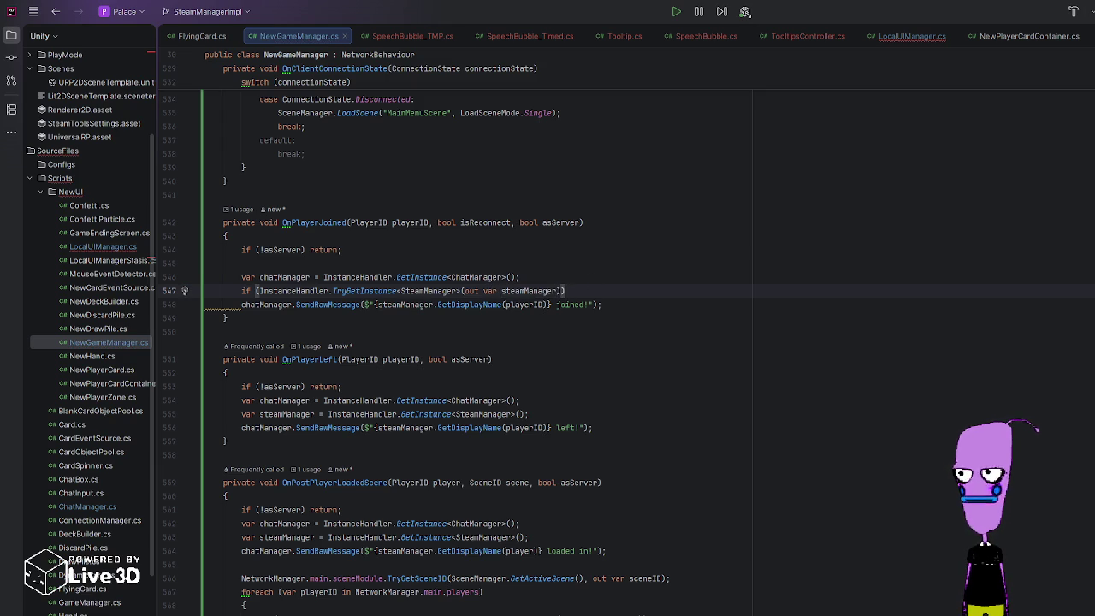
Step: Fix the chatManager call's indentation and trailing whitespace around the new if
{"action": "key", "text": "Down"}
{"action": "key", "text": "Home"}
{"action": "key", "text": "Tab"}
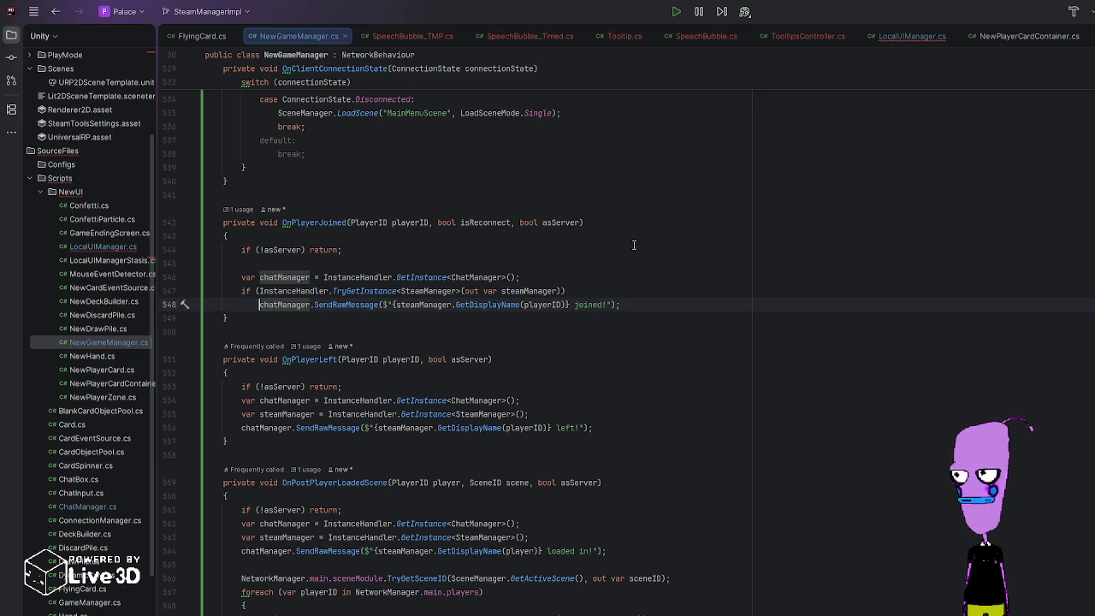
{"action": "left_click", "coordinate": [645, 289]}
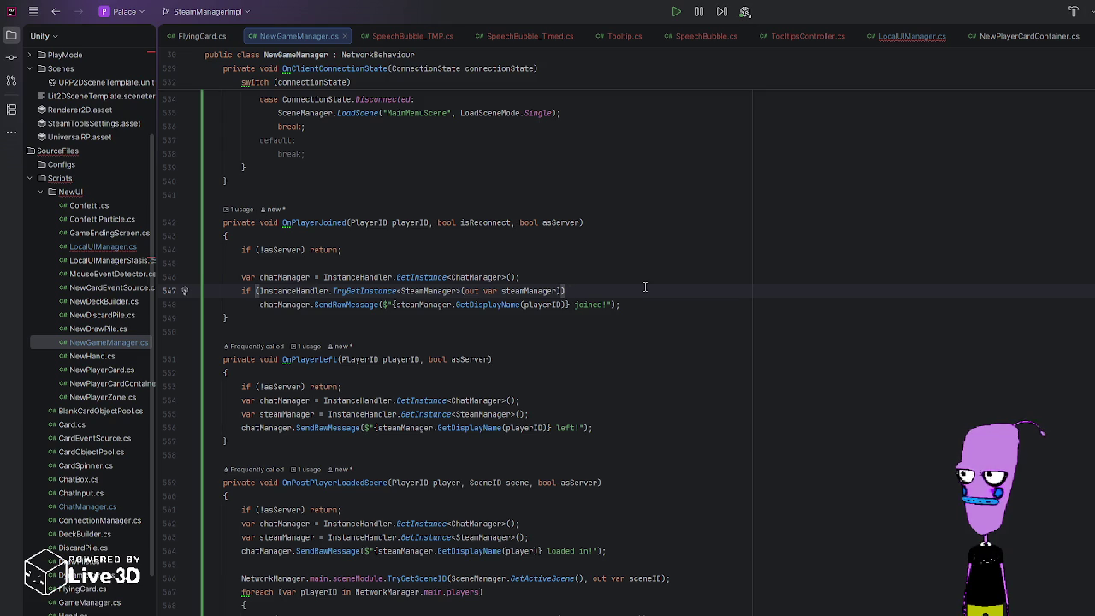
{"action": "key", "text": "BackSpace"}
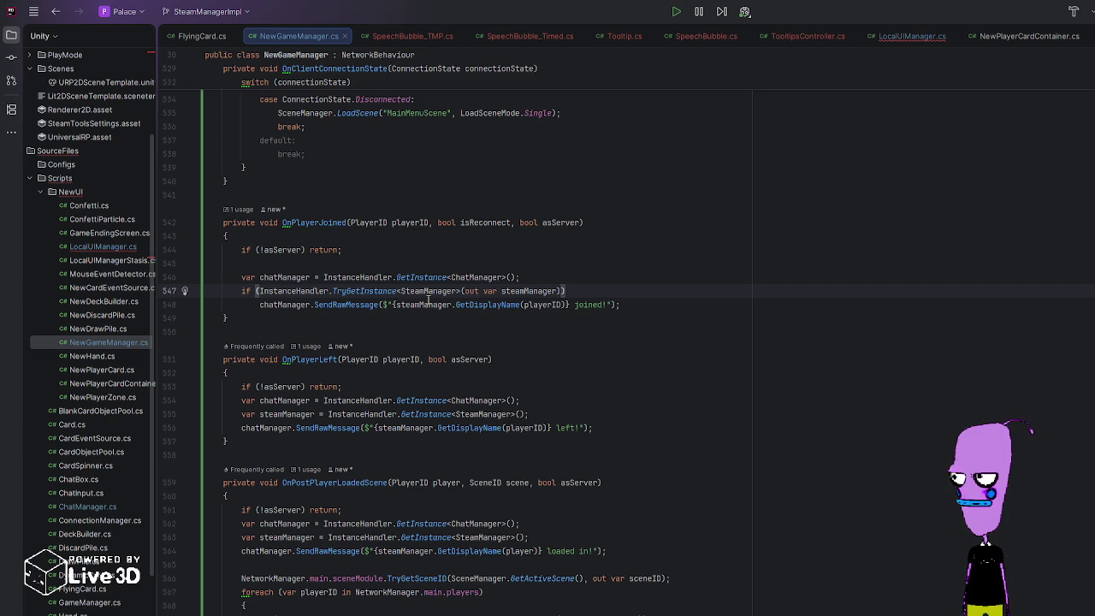
{"action": "left_click", "coordinate": [259, 305]}
{"action": "key", "text": "Return"}
{"action": "key", "text": "ctrl+z"}
{"action": "key", "text": "Return"}
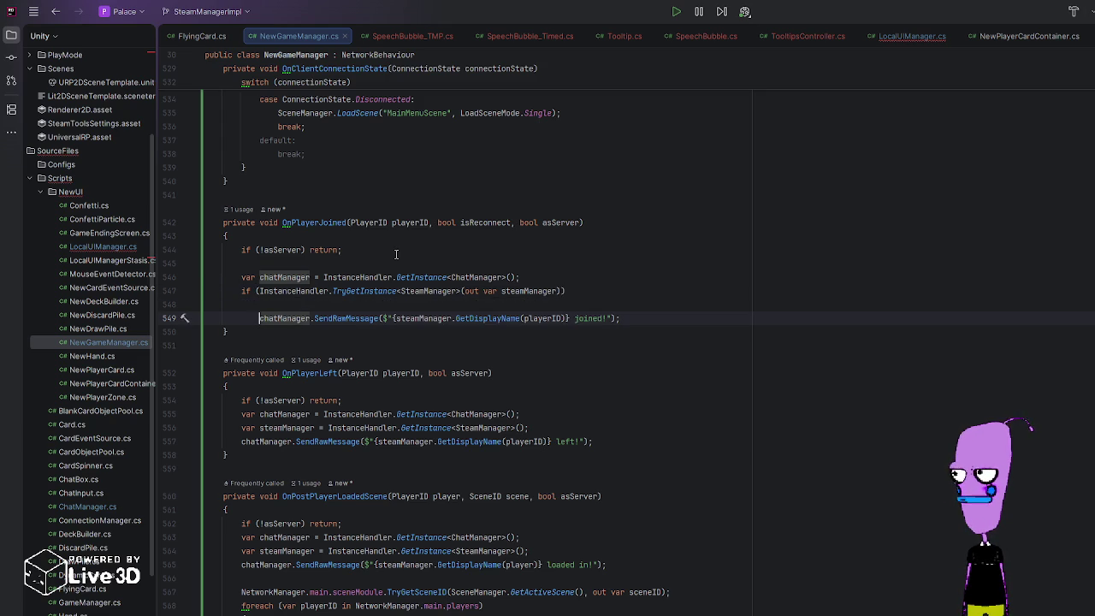
{"action": "key", "text": "BackSpace"}
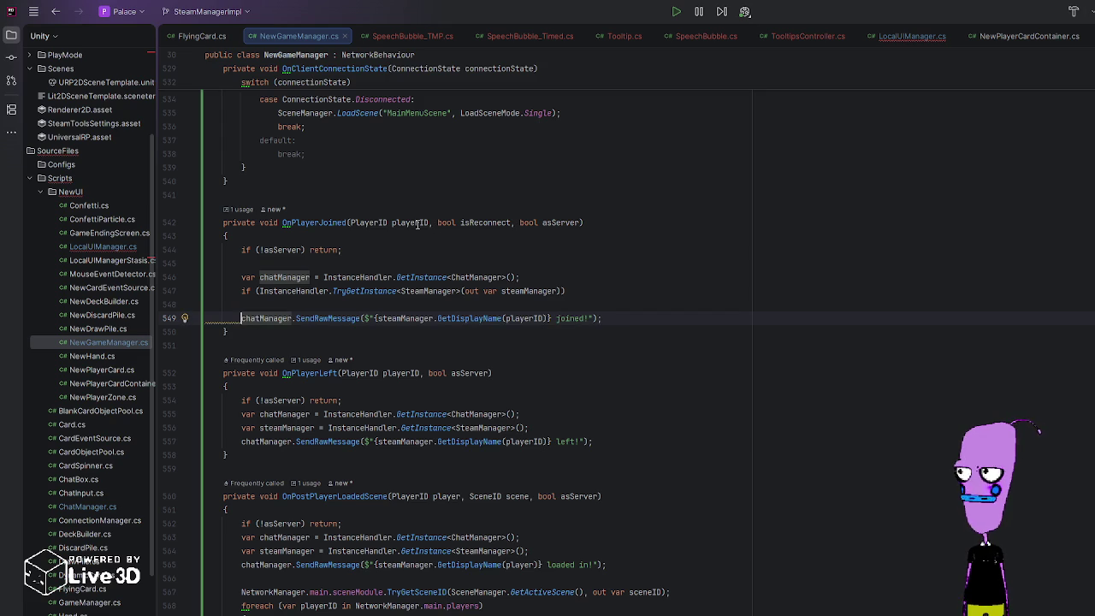
Step: Start a 'var playerName = playerID' declaration on a new line after the chatManager declaration
{"action": "left_click", "coordinate": [600, 277]}
{"action": "key", "text": "shift+Up"}
{"action": "key", "text": "Down"}
{"action": "key", "text": "Down"}
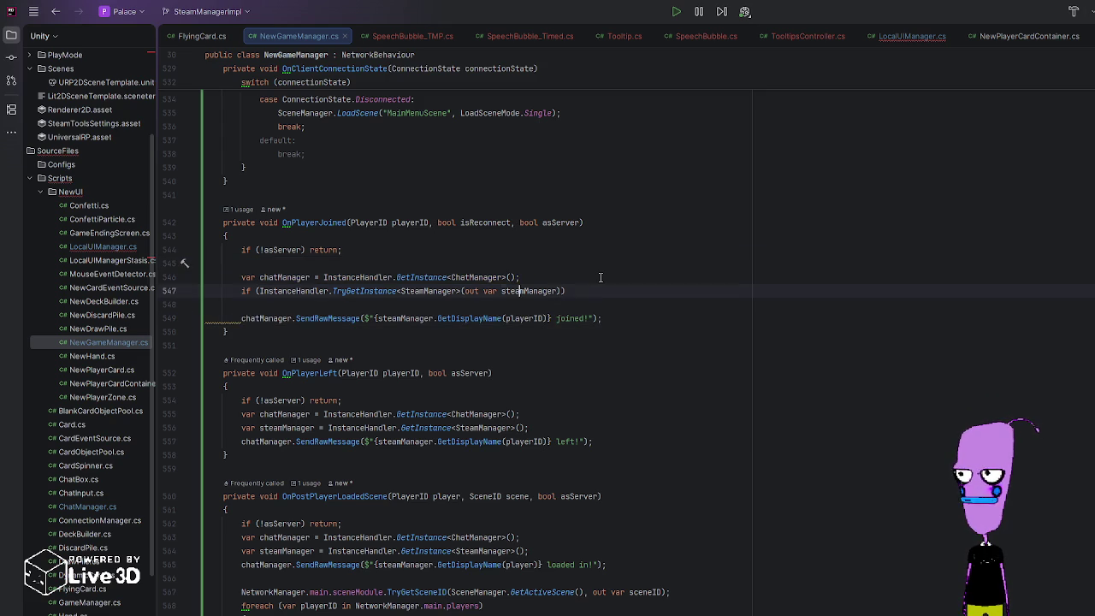
{"action": "key", "text": "Up"}
{"action": "key", "text": "Return"}
{"action": "type", "text": "var playerName = "}
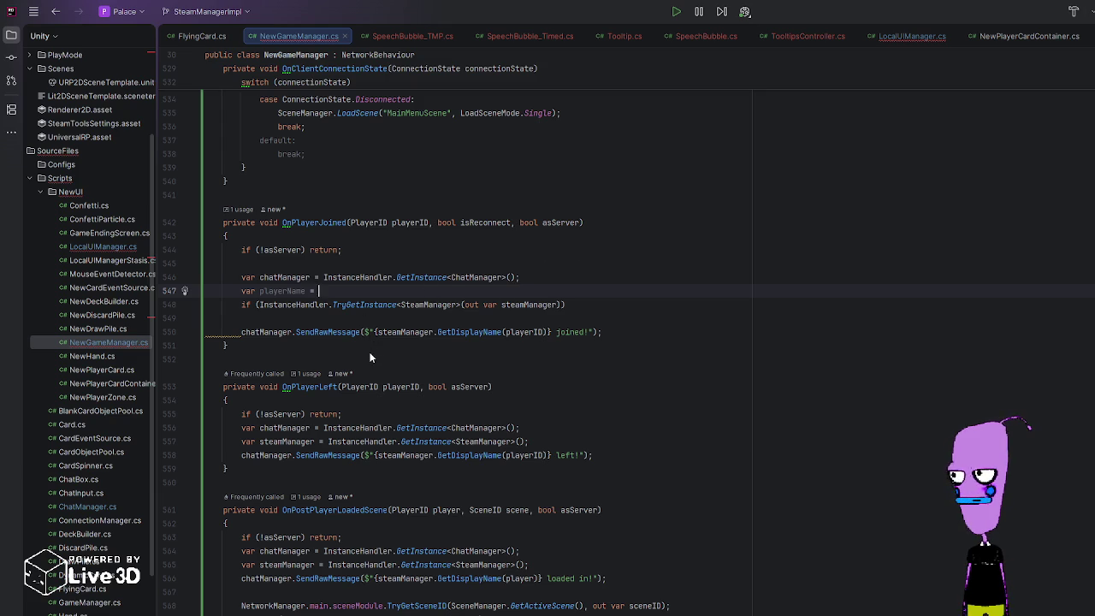
{"action": "type", "text": "playerID.ToString();"}
Step: Default playerName to playerID.ToString() and set it to steamManager.GetDisplayName(playerID) inside the if
{"action": "key", "text": "Tab"}
{"action": "left_click", "coordinate": [395, 323]}
{"action": "left_click", "coordinate": [660, 304]}
{"action": "type", "text": ") playerName ="}
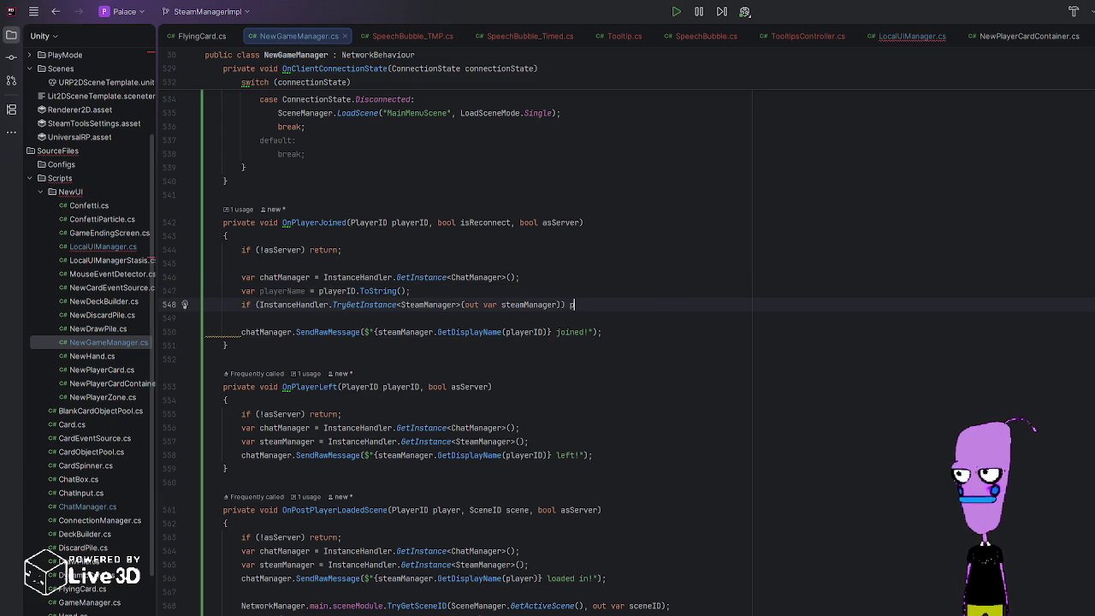
{"action": "key", "text": "Tab"}
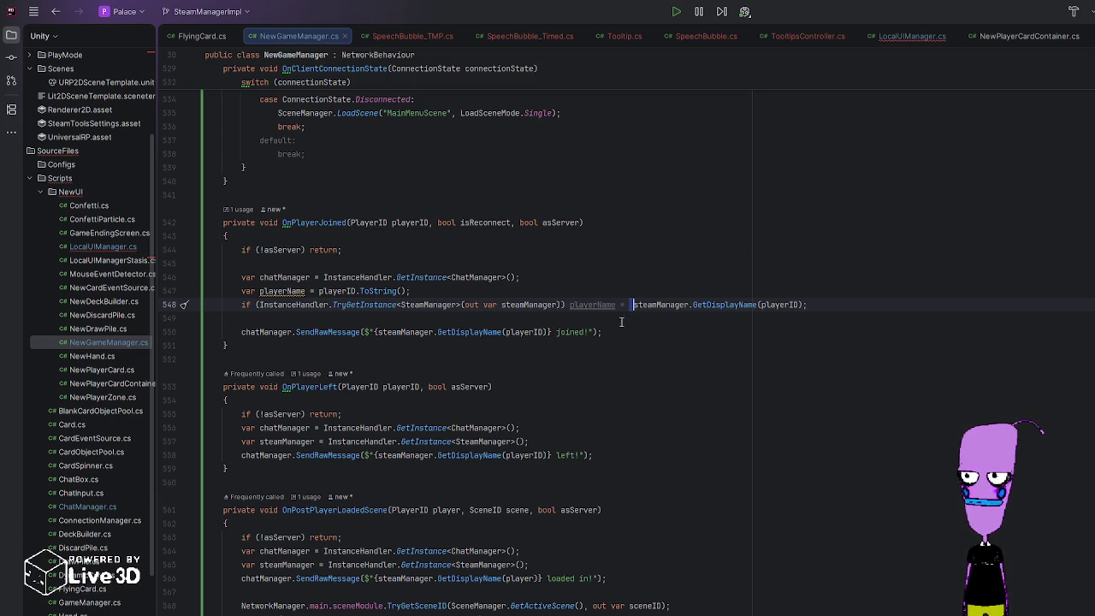
Step: Replace the display-name call in the joined message with {playerName}
{"action": "left_click", "coordinate": [377, 332]}
{"action": "double_click", "coordinate": [380, 332]}
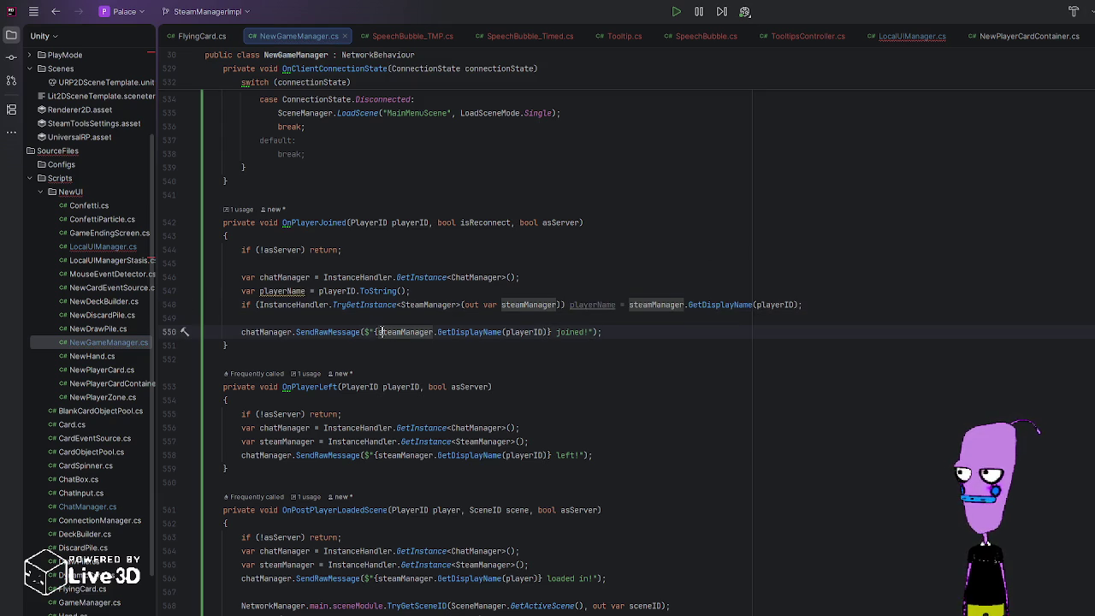
{"action": "left_click_drag", "start_coordinate": [379, 332], "coordinate": [544, 332]}
{"action": "type", "text": "playerName"}
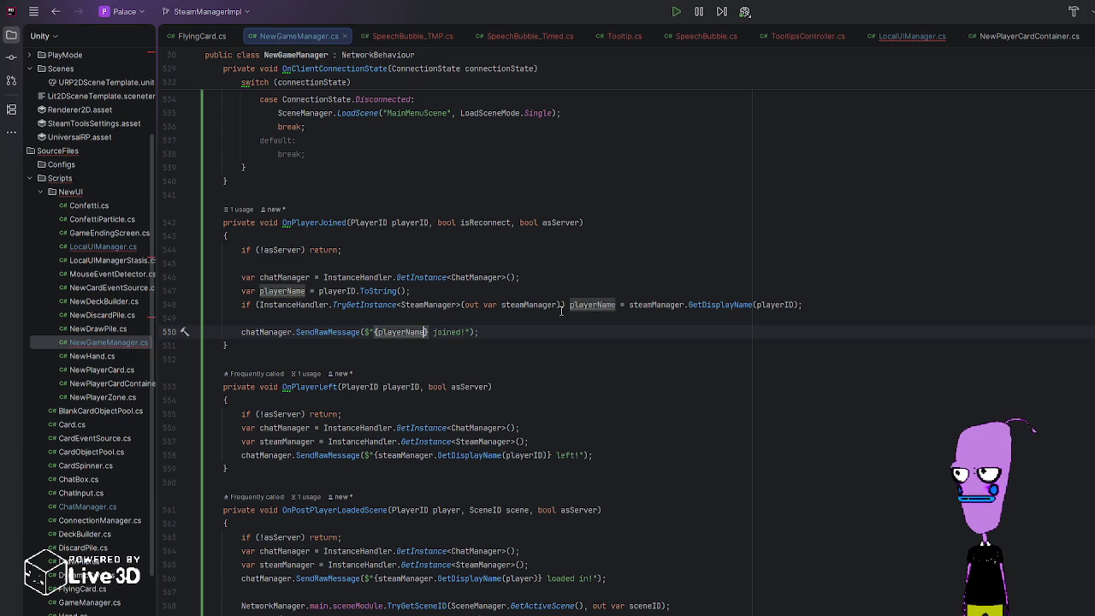
{"action": "left_click", "coordinate": [435, 318]}
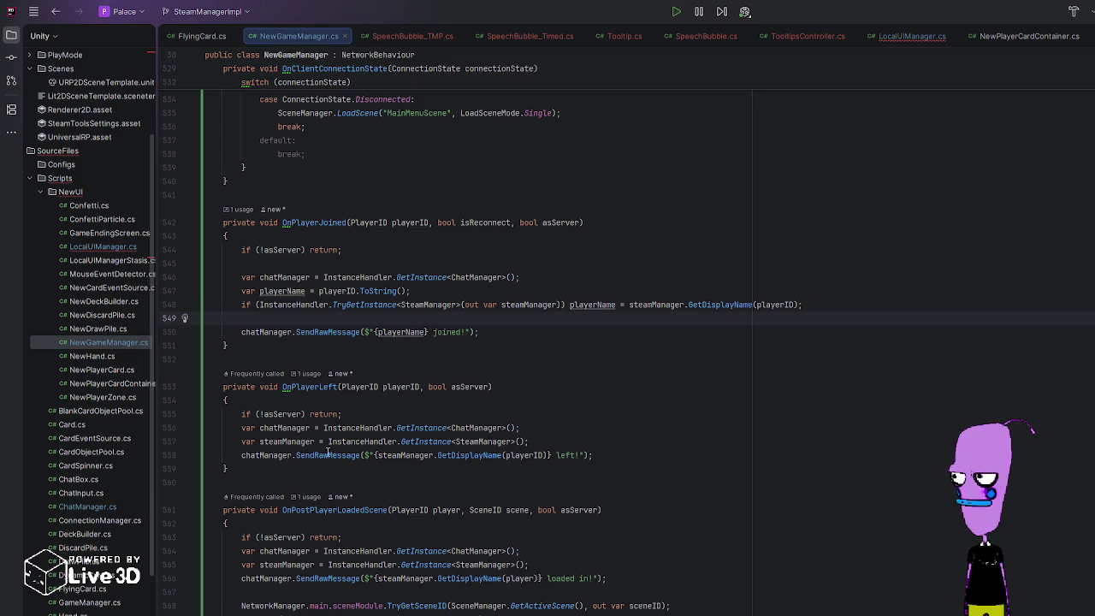
{"action": "left_click", "coordinate": [242, 440]}
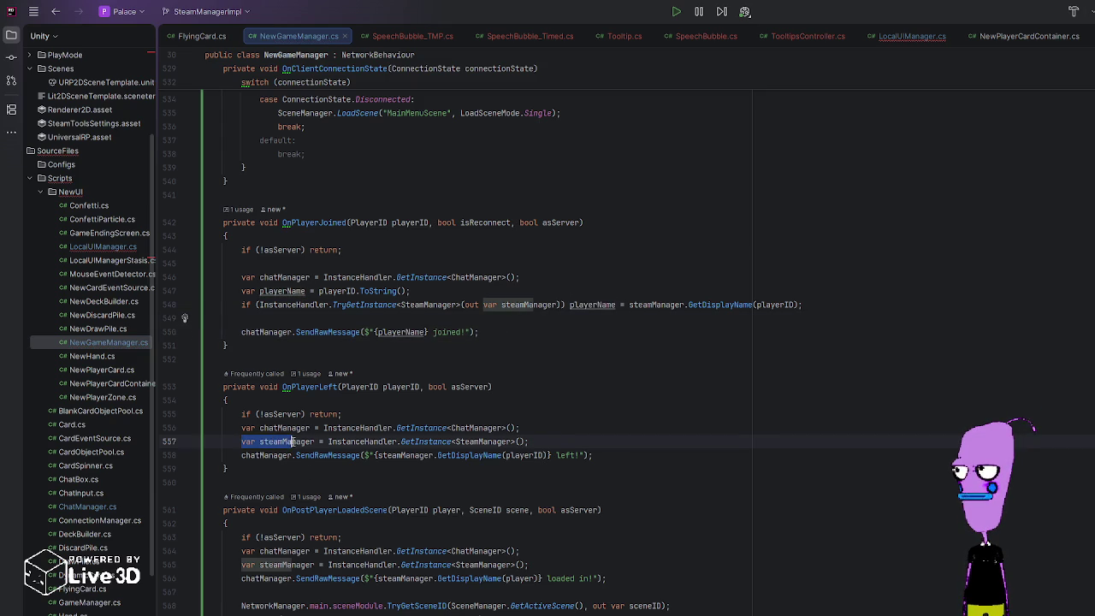
Step: Replace OnPlayerLeft's steamManager line with the playerName fallback and TryGetInstance lines from OnPlayerJoined
{"action": "left_click", "coordinate": [561, 430]}
{"action": "key", "text": "Down"}
{"action": "key", "text": "End"}
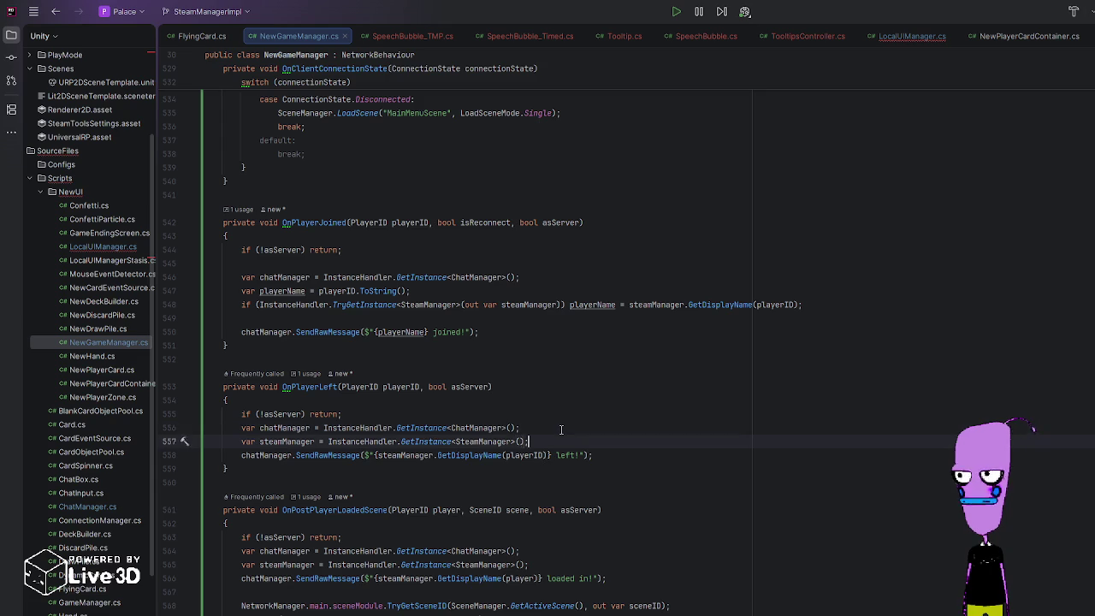
{"action": "key", "text": "Return"}
{"action": "type", "text": "if (InstanceHa"}
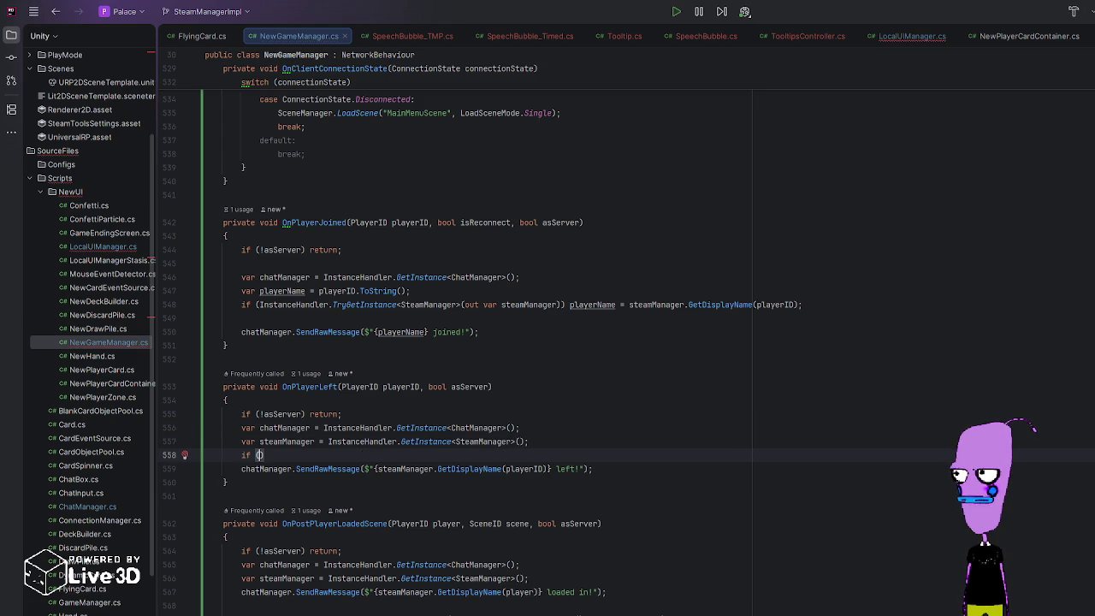
{"action": "type", "text": "ndler.TryGetInstance<"}
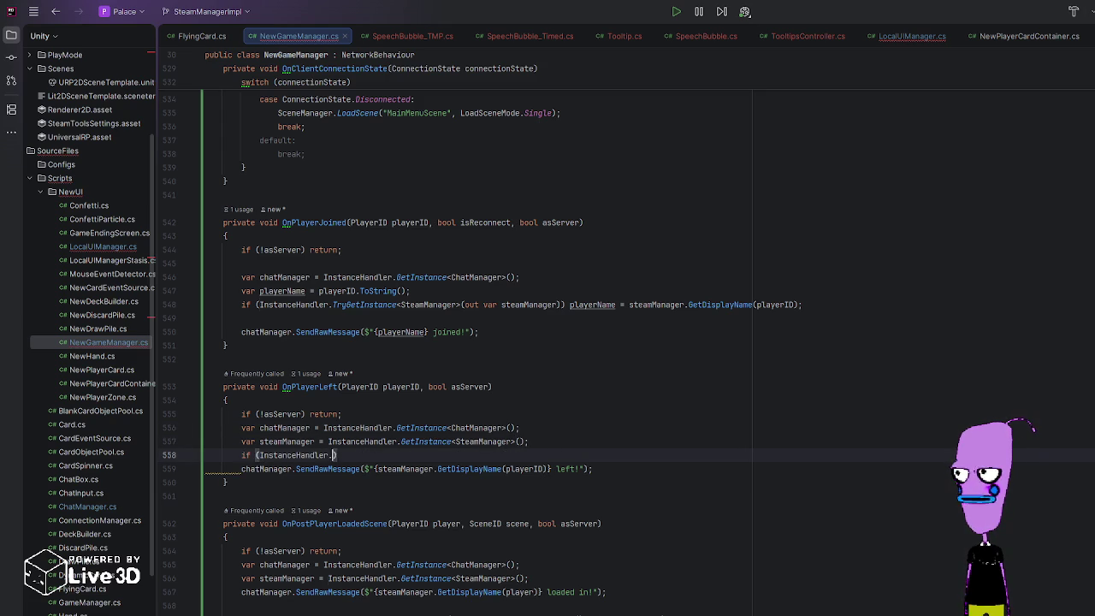
{"action": "type", "text": "SteamMana"}
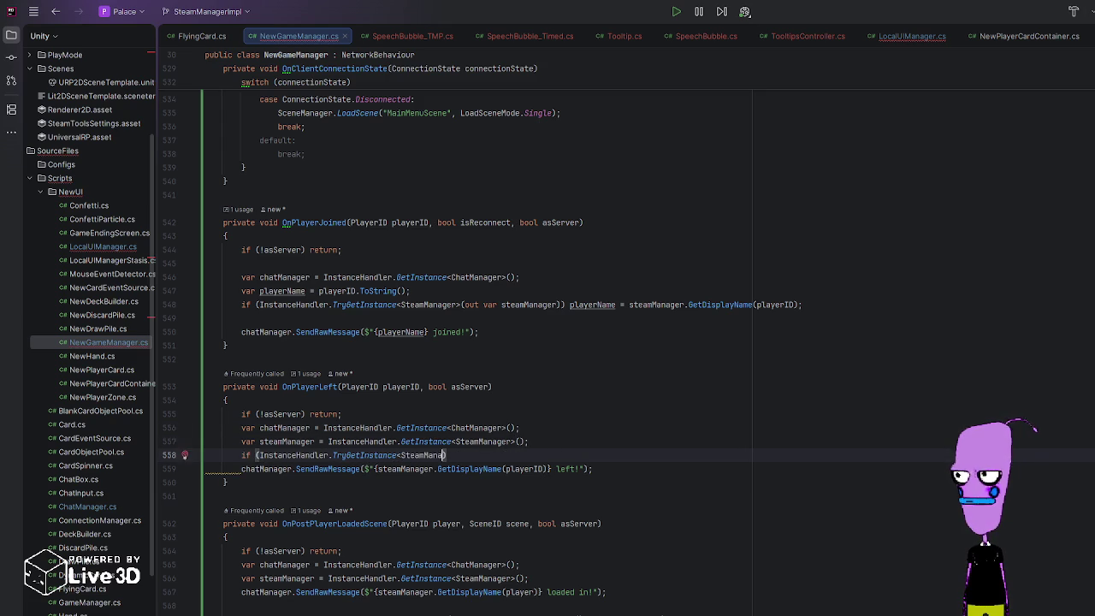
{"action": "key", "text": "shift+Home"}
{"action": "key", "text": "BackSpace"}
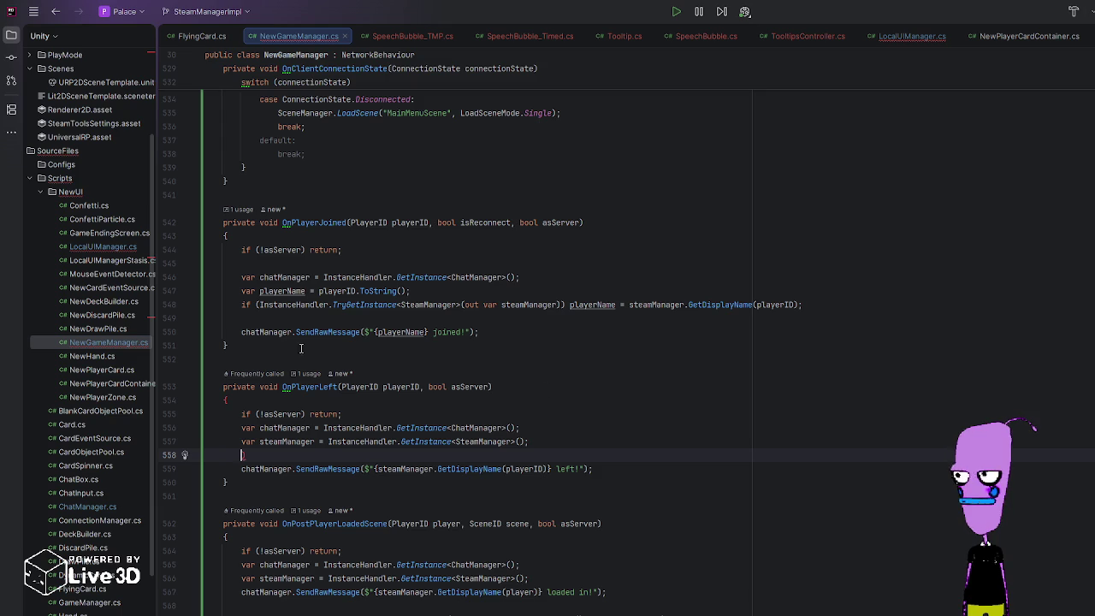
{"action": "left_click", "coordinate": [241, 305]}
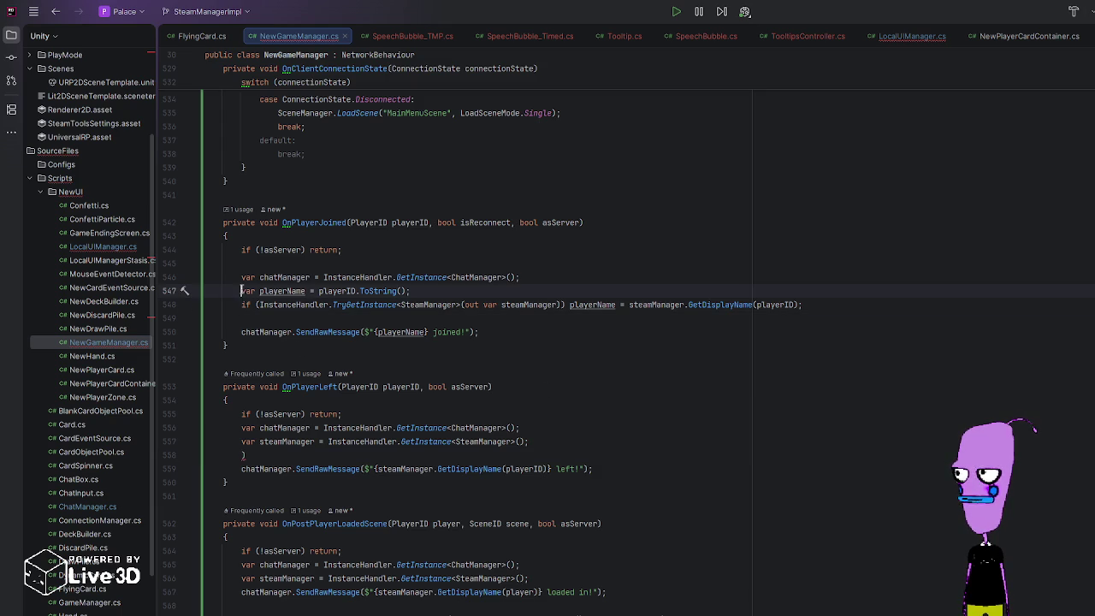
{"action": "left_click_drag", "start_coordinate": [242, 291], "coordinate": [264, 313]}
{"action": "key", "text": "ctrl+c"}
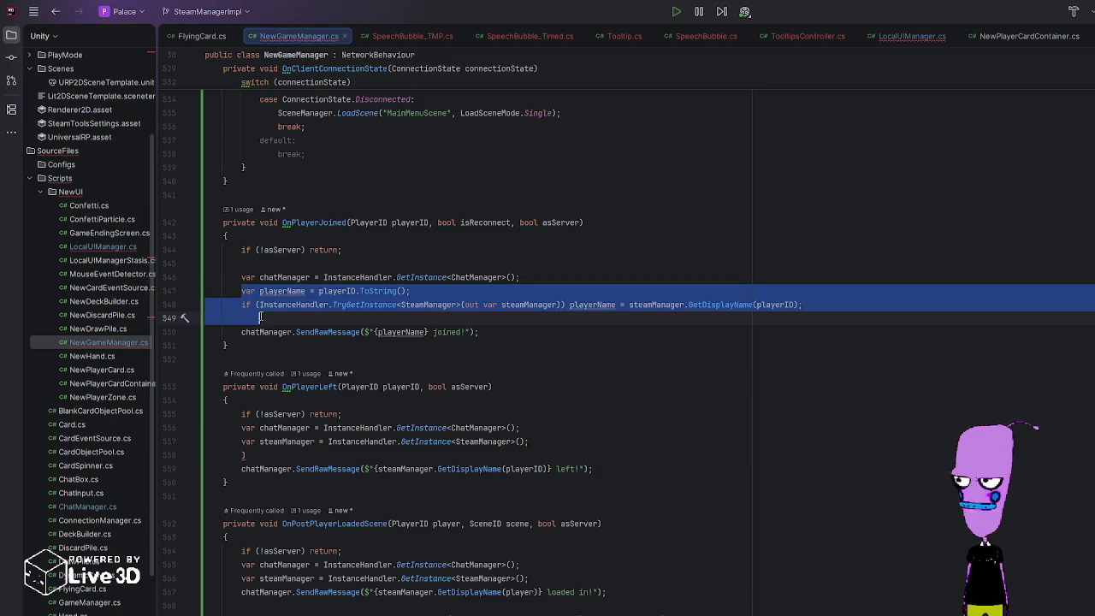
{"action": "left_click", "coordinate": [175, 442]}
{"action": "key", "text": "ctrl+v"}
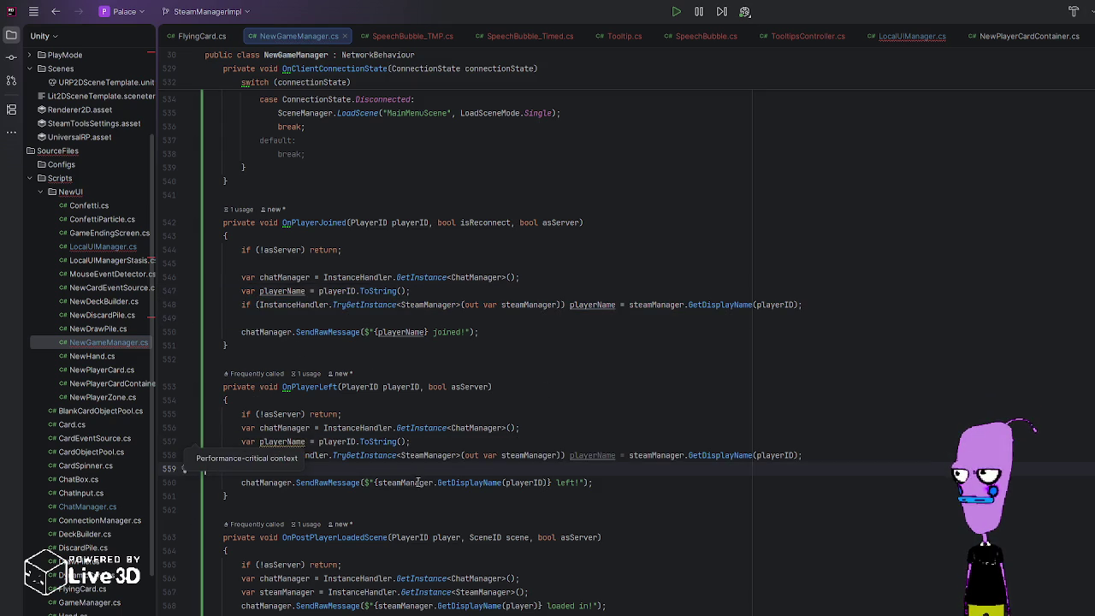
Step: Use playerName in the left message so it reads '{playerName} left!'
{"action": "left_click_drag", "start_coordinate": [373, 482], "coordinate": [550, 475]}
{"action": "type", "text": "playerName"}
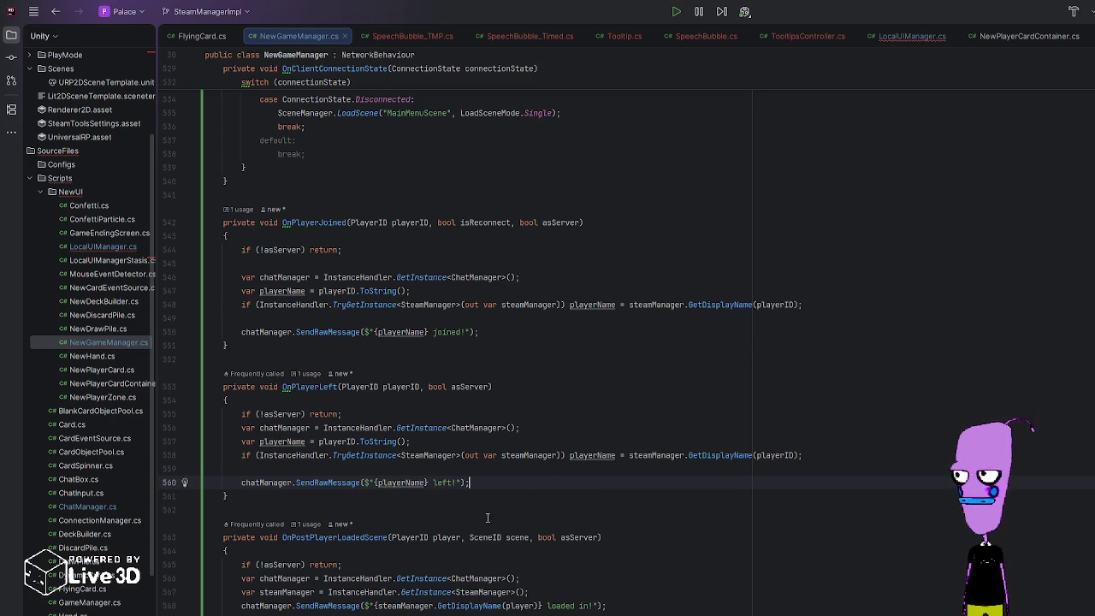
{"action": "scroll", "coordinate": [604, 423], "scroll_direction": "down", "scroll_amount": 2}
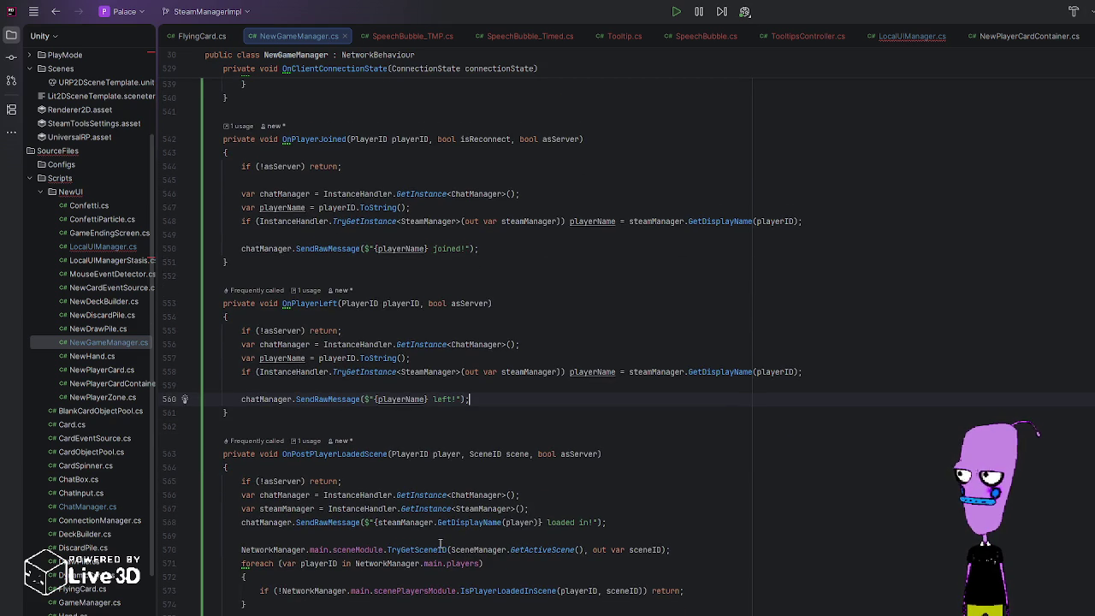
Step: Paste the playerName fallback into OnPostPlayerLoadedScene and rename its player parameter to playerID
{"action": "key", "text": "Down"}
{"action": "key", "text": "Down"}
{"action": "key", "text": "Down"}
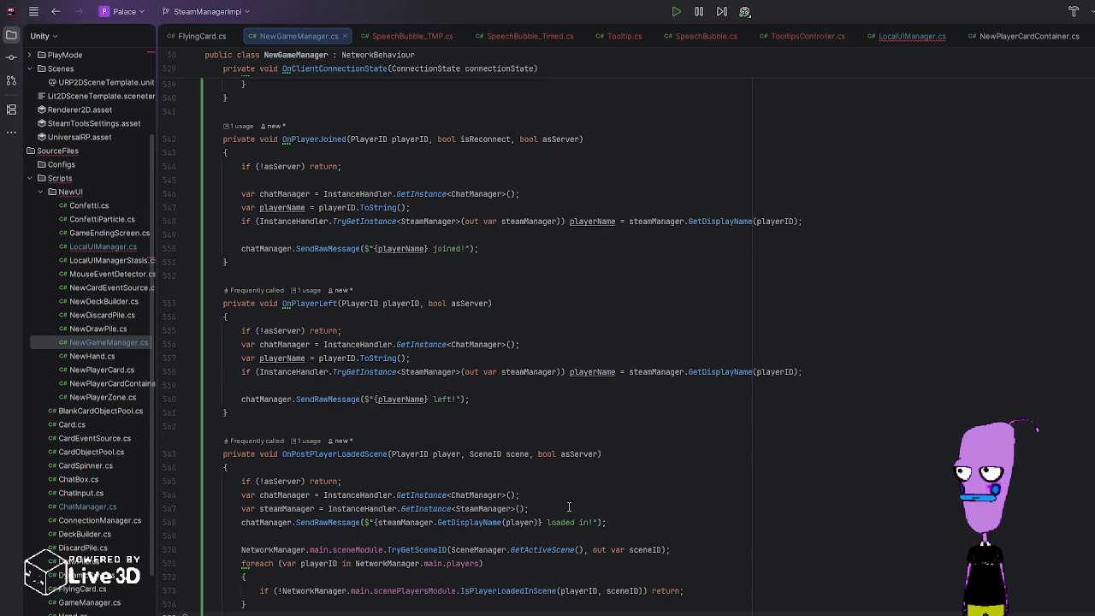
{"action": "left_click_drag", "start_coordinate": [536, 512], "coordinate": [242, 510]}
{"action": "key", "text": "ctrl+v"}
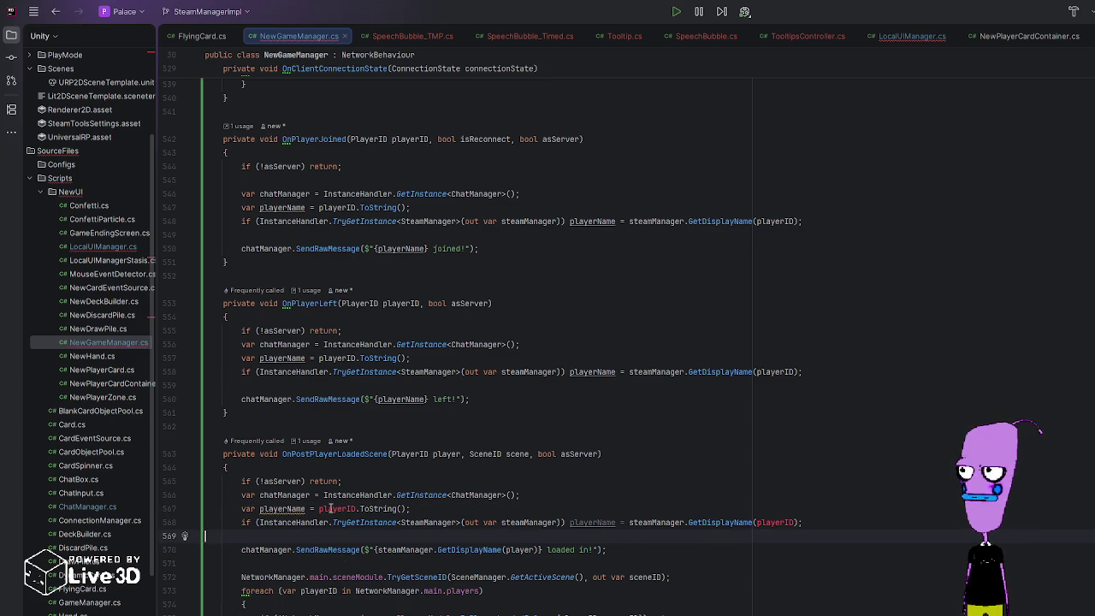
{"action": "double_click", "coordinate": [330, 508]}
{"action": "type", "text": "player"}
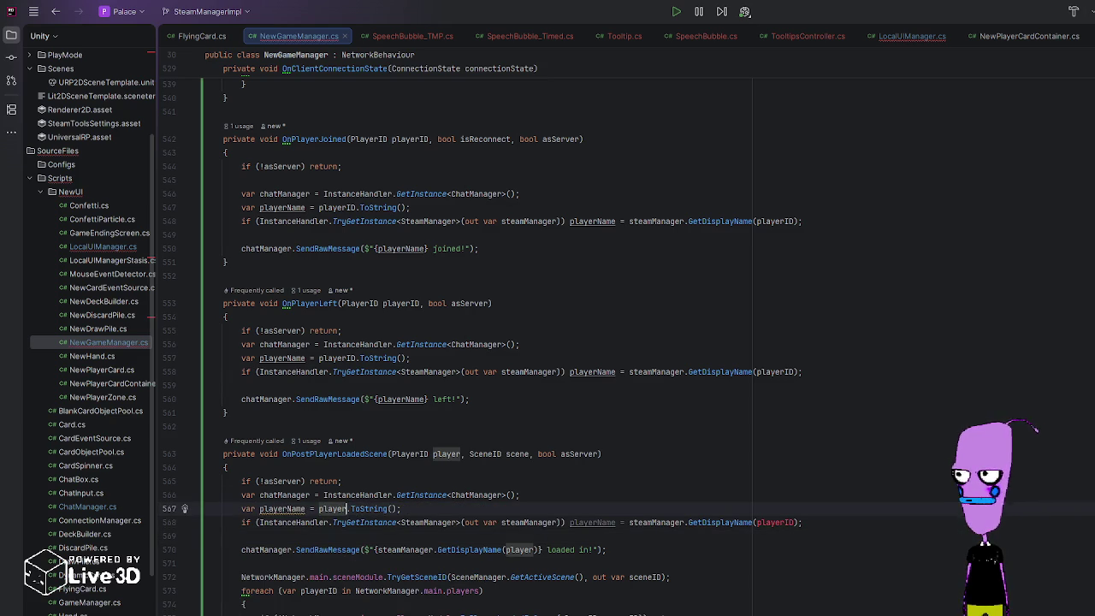
{"action": "key", "text": "ctrl+z"}
{"action": "left_click", "coordinate": [461, 455]}
{"action": "type", "text": "ID"}
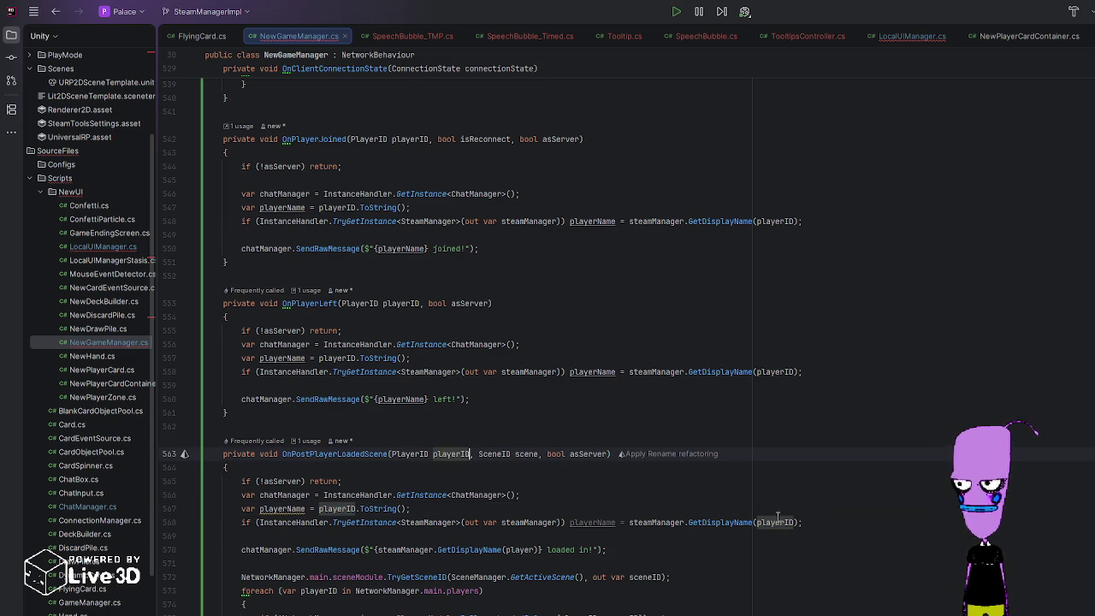
Step: Make the loaded message read '{playerName} loaded in!'
{"action": "left_click", "coordinate": [373, 549]}
{"action": "key", "text": "Up"}
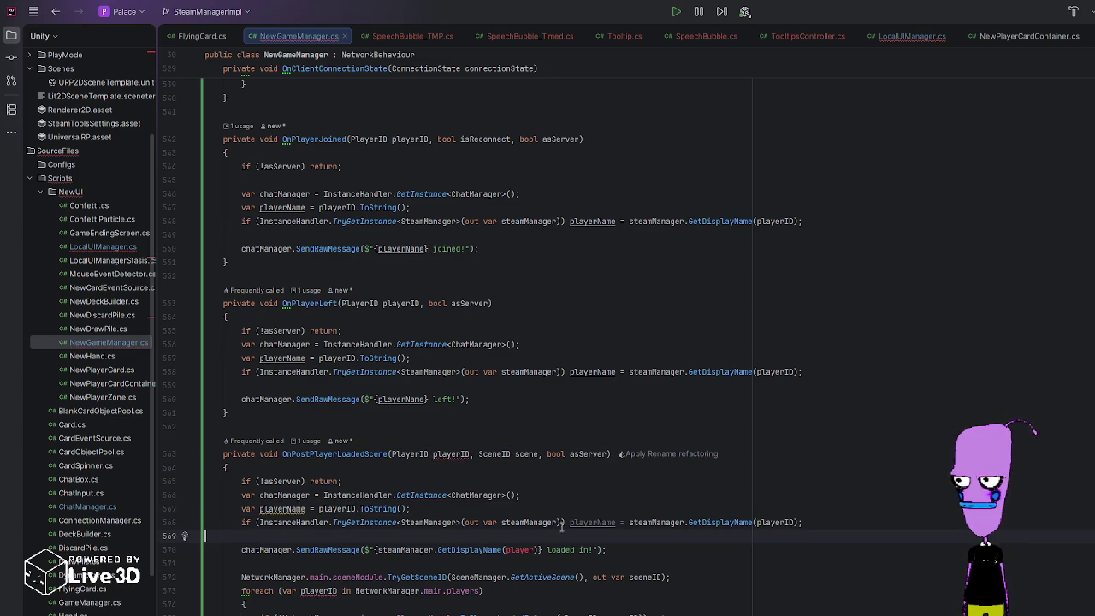
{"action": "left_click_drag", "start_coordinate": [375, 550], "coordinate": [539, 549]}
{"action": "key", "text": "BackSpace"}
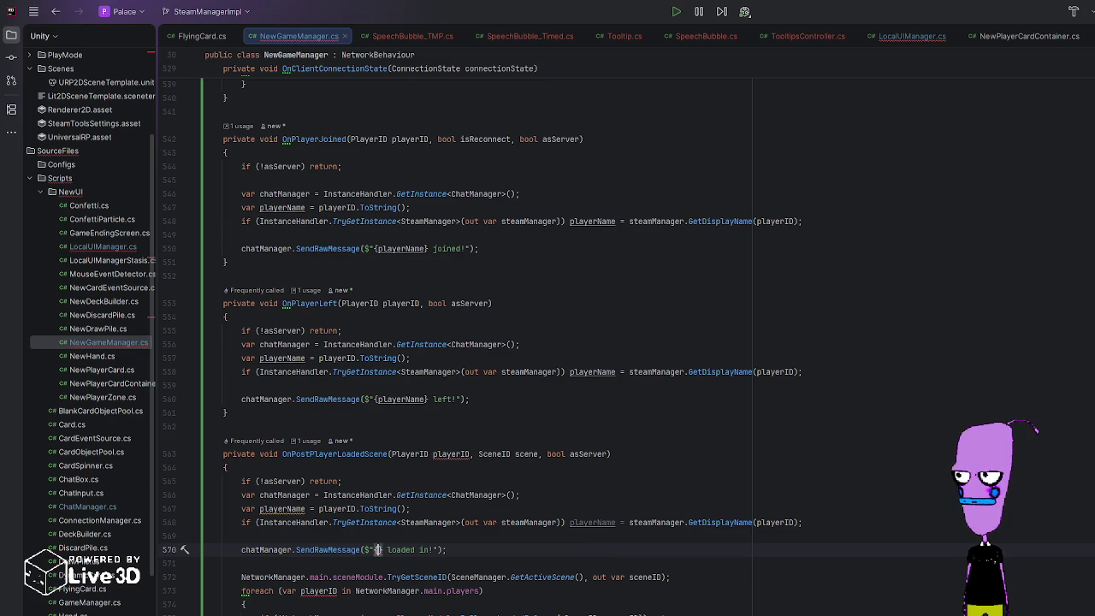
{"action": "type", "text": "player}"}
{"action": "key", "text": "Up"}
{"action": "key", "text": "Up"}
{"action": "key", "text": "Up"}
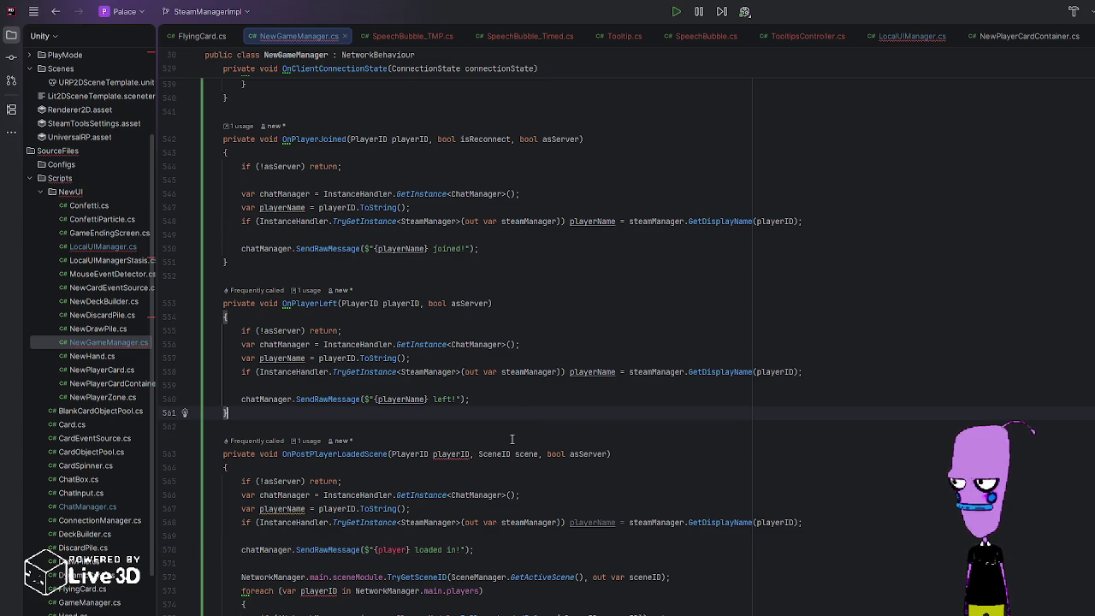
{"action": "left_click", "coordinate": [402, 549]}
{"action": "type", "text": "Name"}
Step: Rename the foreach loop variable from playerID to player
{"action": "left_click", "coordinate": [591, 454]}
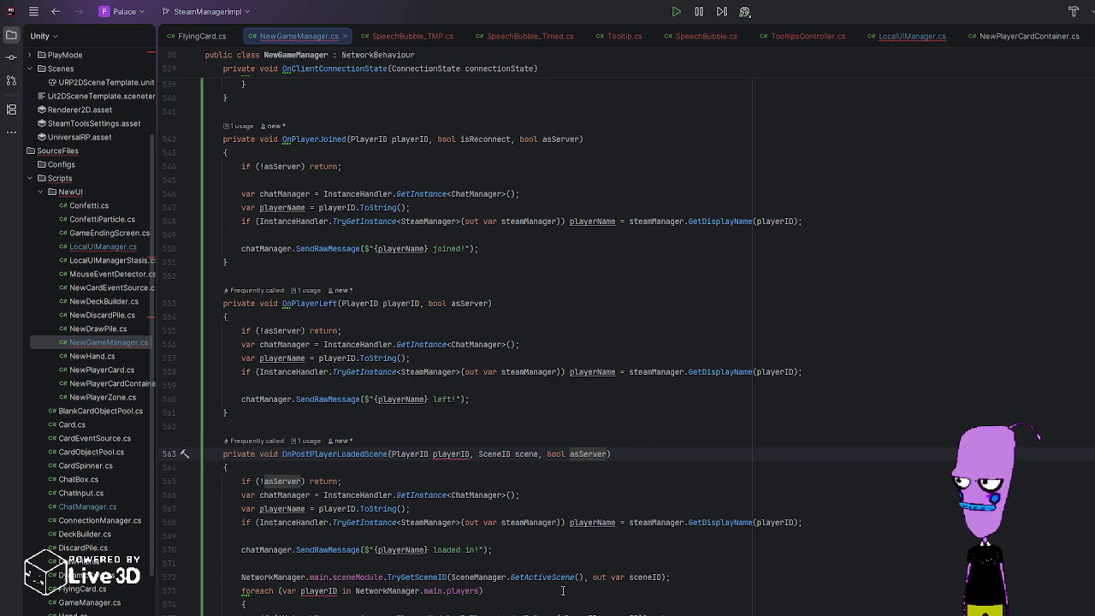
{"action": "left_click", "coordinate": [336, 591]}
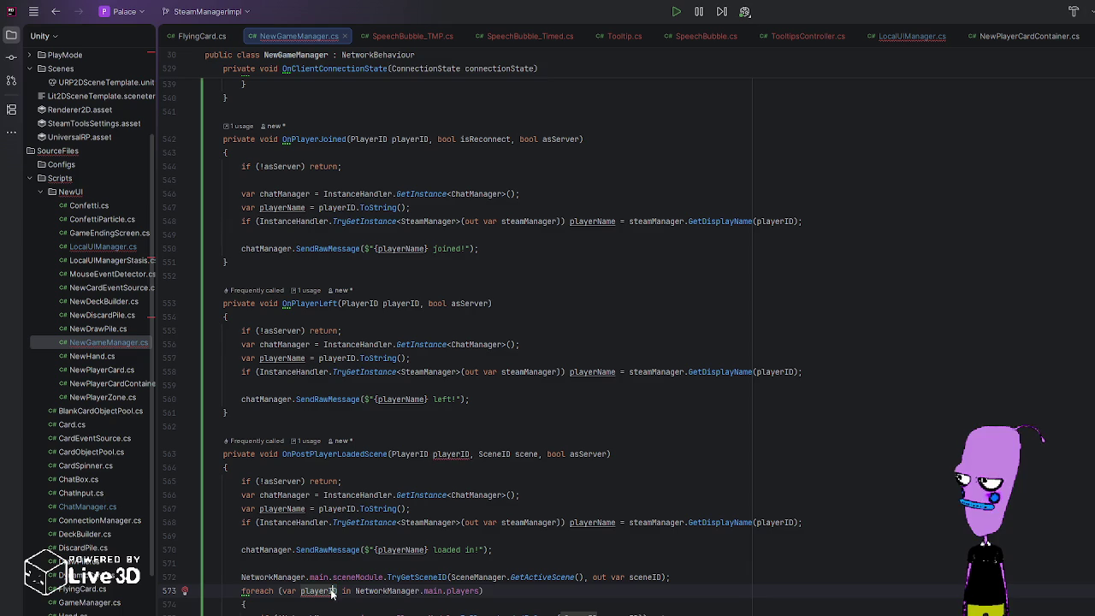
{"action": "key", "text": "BackSpace"}
{"action": "key", "text": "BackSpace"}
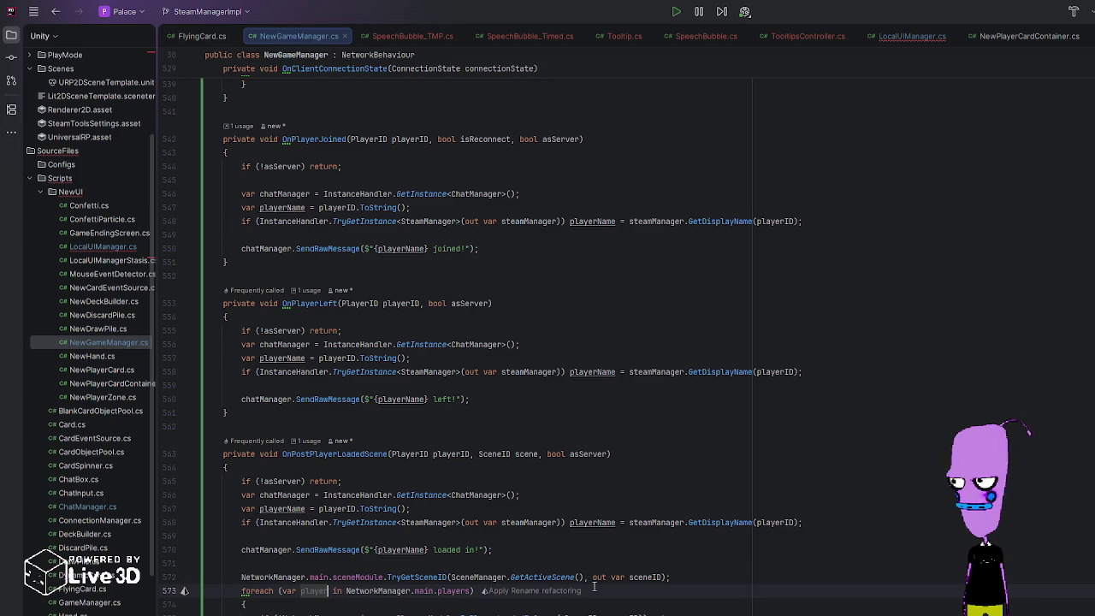
{"action": "key", "text": "Escape"}
{"action": "left_click", "coordinate": [569, 610]}
{"action": "scroll", "coordinate": [417, 524], "scroll_direction": "up", "scroll_amount": 3}
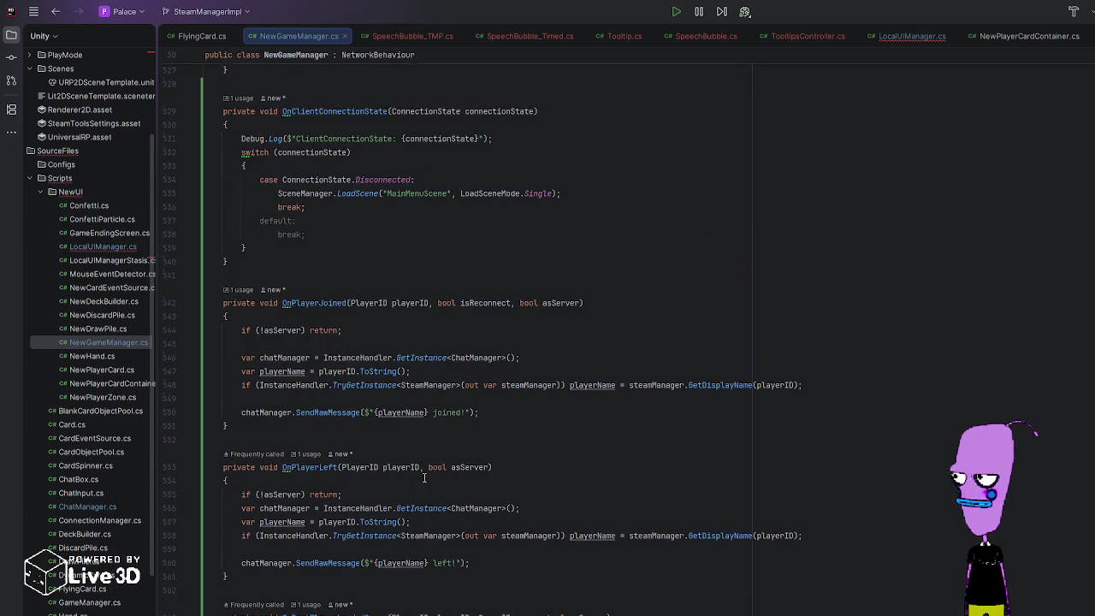
{"action": "scroll", "coordinate": [479, 514], "scroll_direction": "up", "scroll_amount": 10}
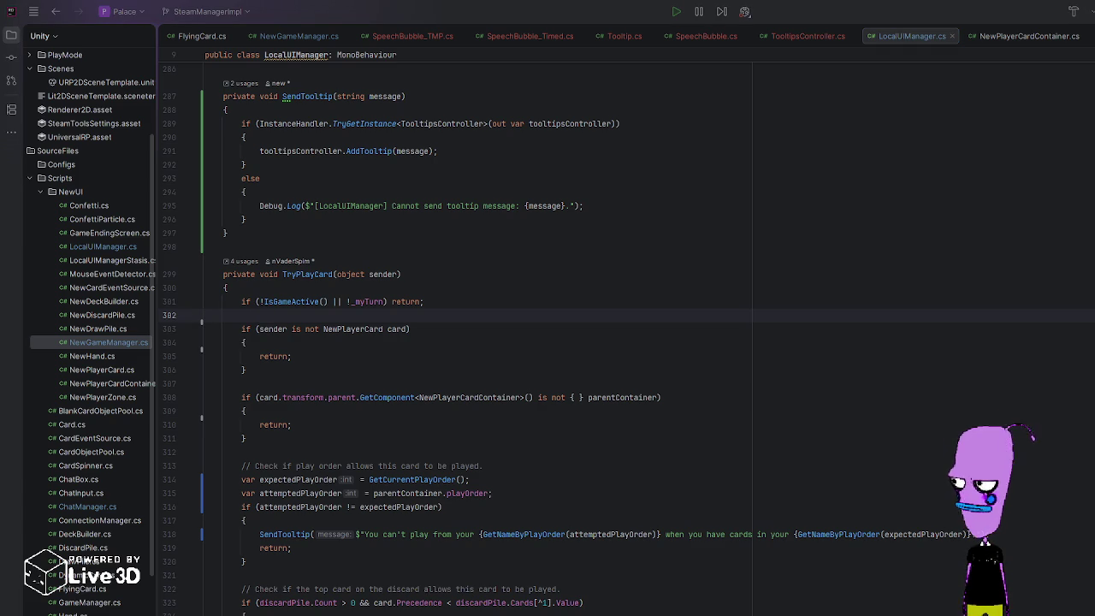
Step: Switch to the Unity Editor and press Play to run the game
{"action": "key", "text": "alt+Tab"}
{"action": "left_click", "coordinate": [811, 10]}
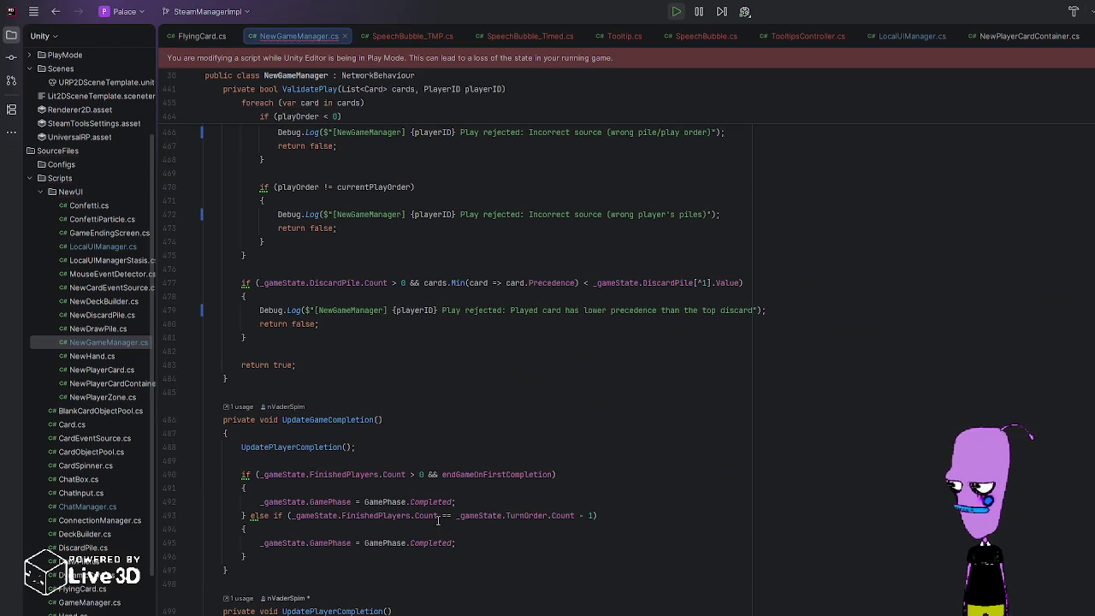
{"action": "scroll", "coordinate": [541, 535], "scroll_direction": "down", "scroll_amount": 3}
{"action": "scroll", "coordinate": [541, 535], "scroll_direction": "up", "scroll_amount": 5}
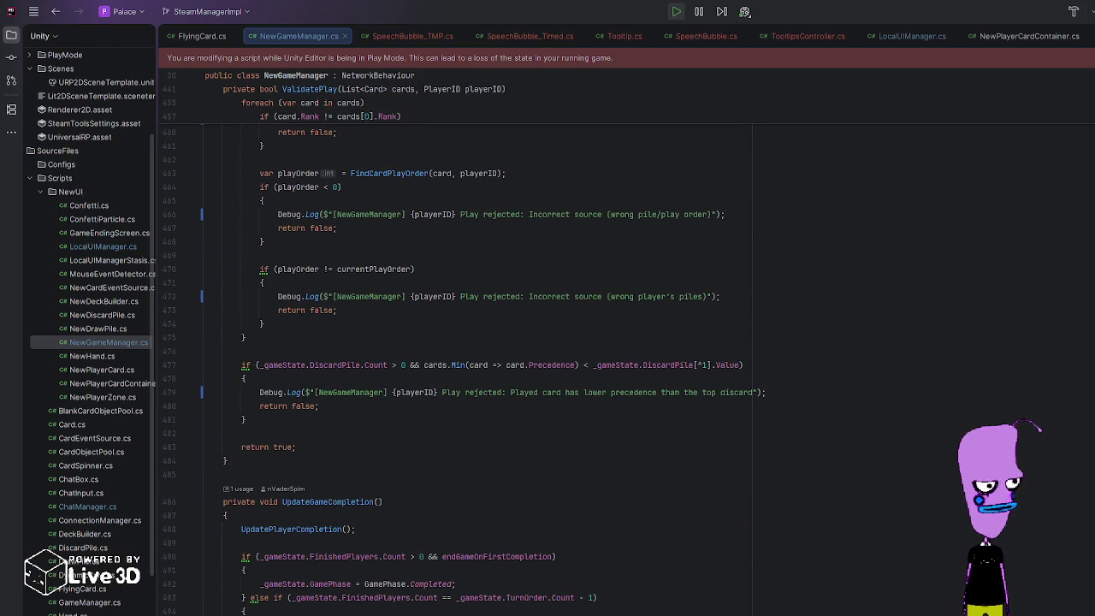
{"action": "scroll", "coordinate": [466, 368], "scroll_direction": "up", "scroll_amount": 20}
{"action": "scroll", "coordinate": [467, 368], "scroll_direction": "up", "scroll_amount": 5}
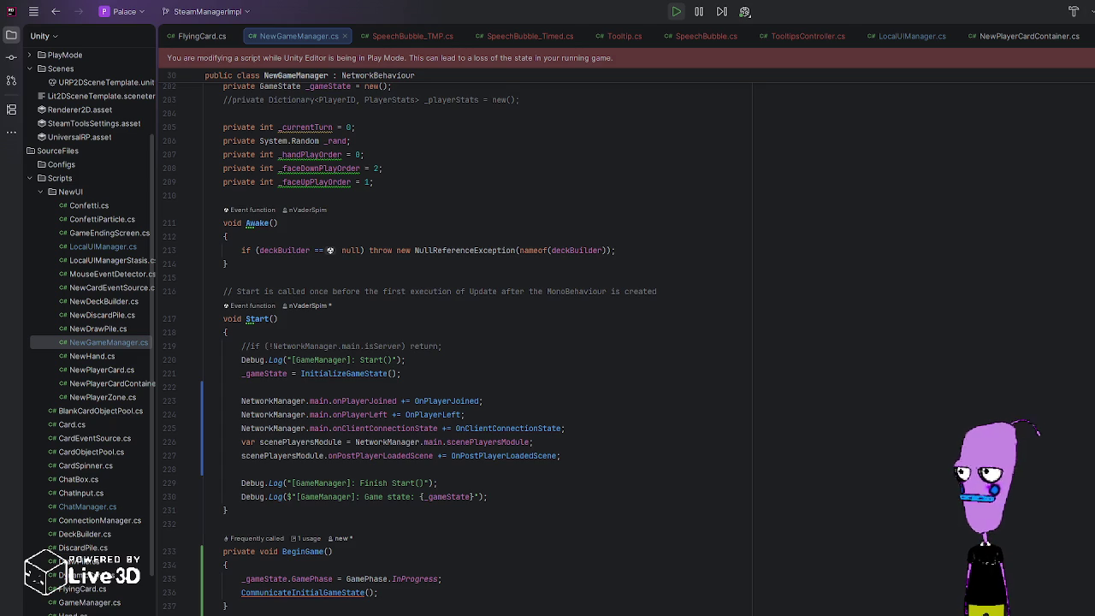
{"action": "scroll", "coordinate": [330, 250], "scroll_direction": "down", "scroll_amount": 4}
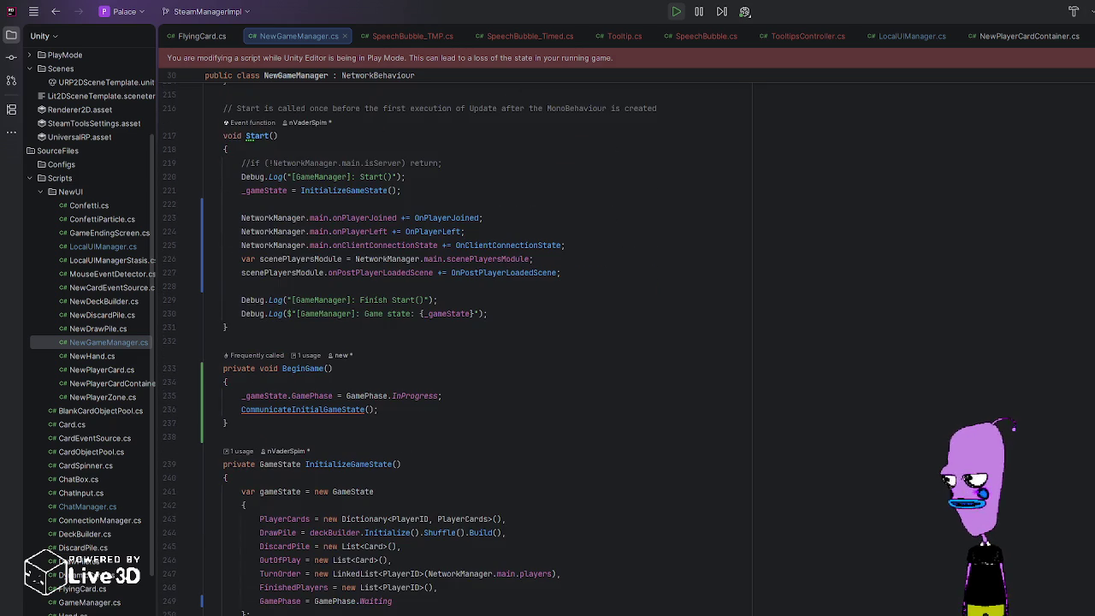
{"action": "left_click", "coordinate": [372, 274]}
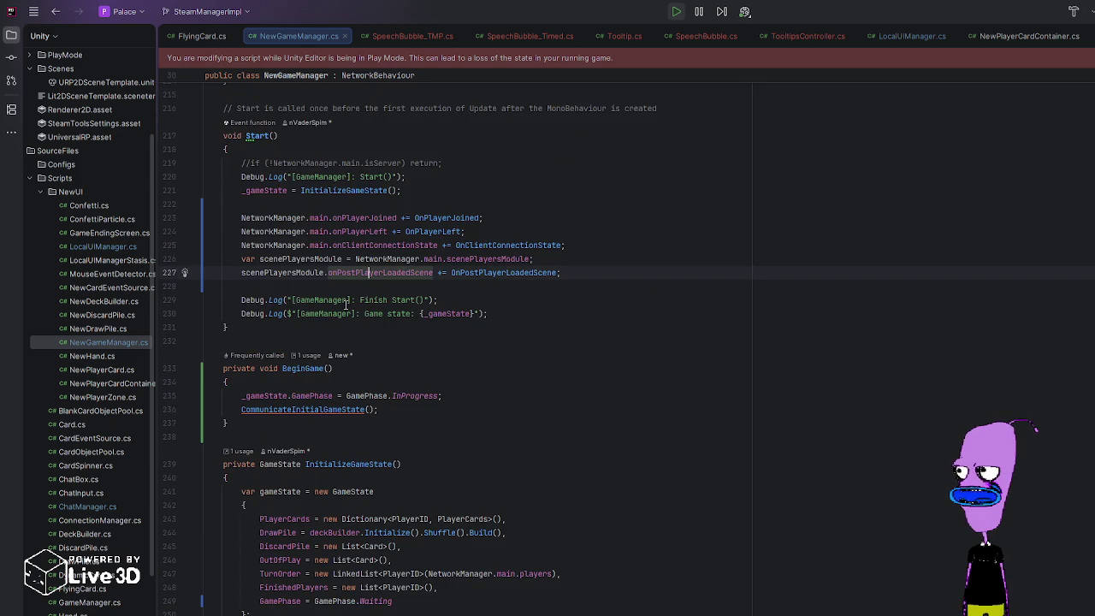
{"action": "scroll", "coordinate": [339, 341], "scroll_direction": "up", "scroll_amount": 2}
{"action": "double_click", "coordinate": [488, 354]}
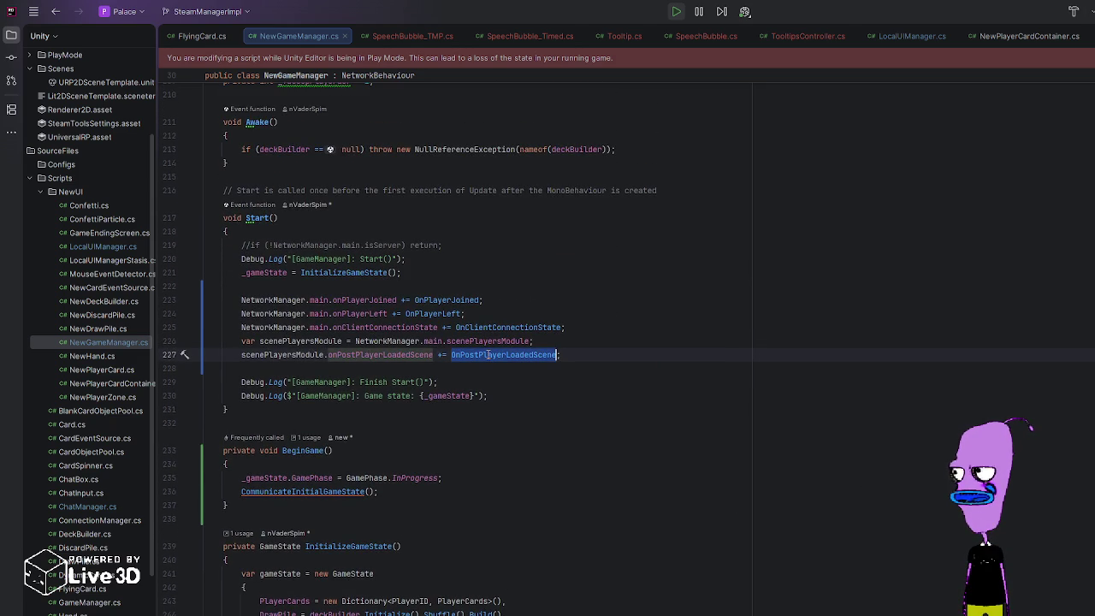
{"action": "double_click", "coordinate": [301, 354]}
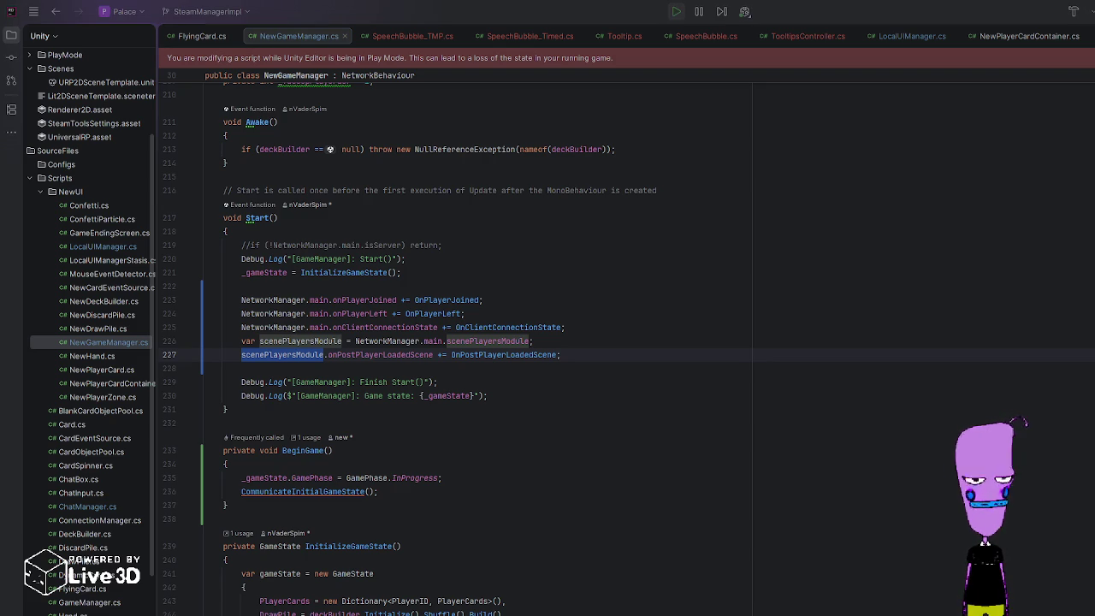
{"action": "left_click", "coordinate": [343, 272]}
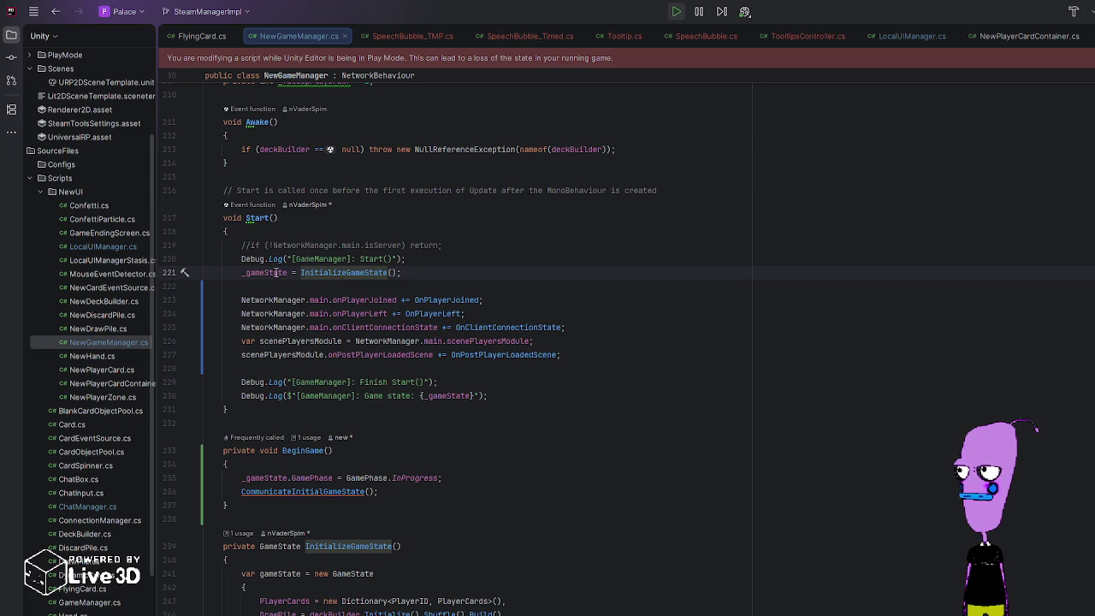
{"action": "left_click", "coordinate": [272, 261]}
{"action": "left_click", "coordinate": [273, 272]}
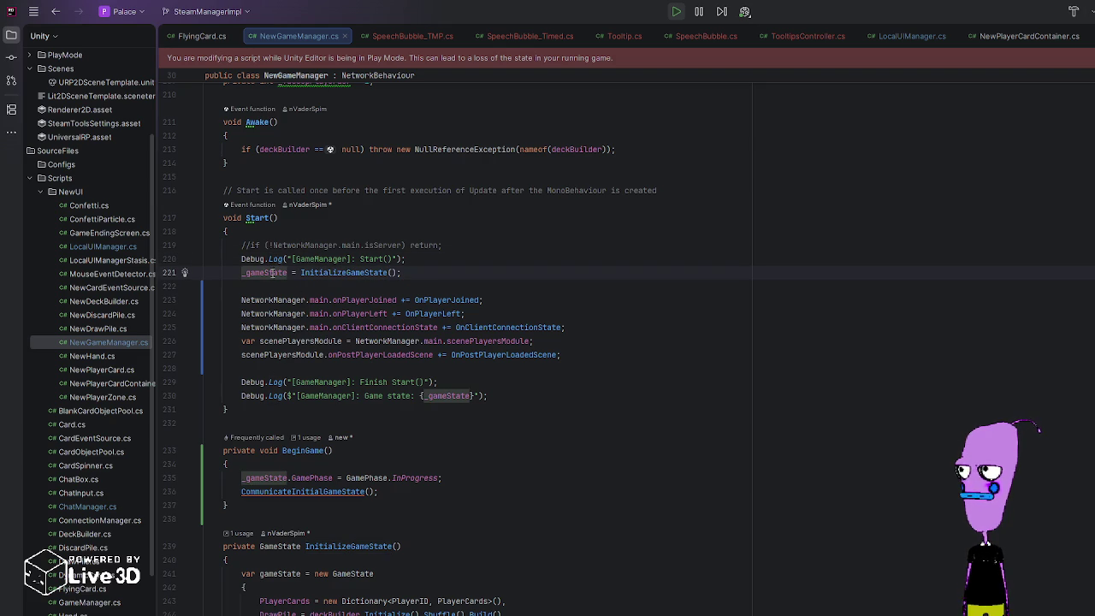
{"action": "left_click", "coordinate": [272, 272], "text": "ctrl"}
{"action": "scroll", "coordinate": [343, 366], "scroll_direction": "up", "scroll_amount": 8}
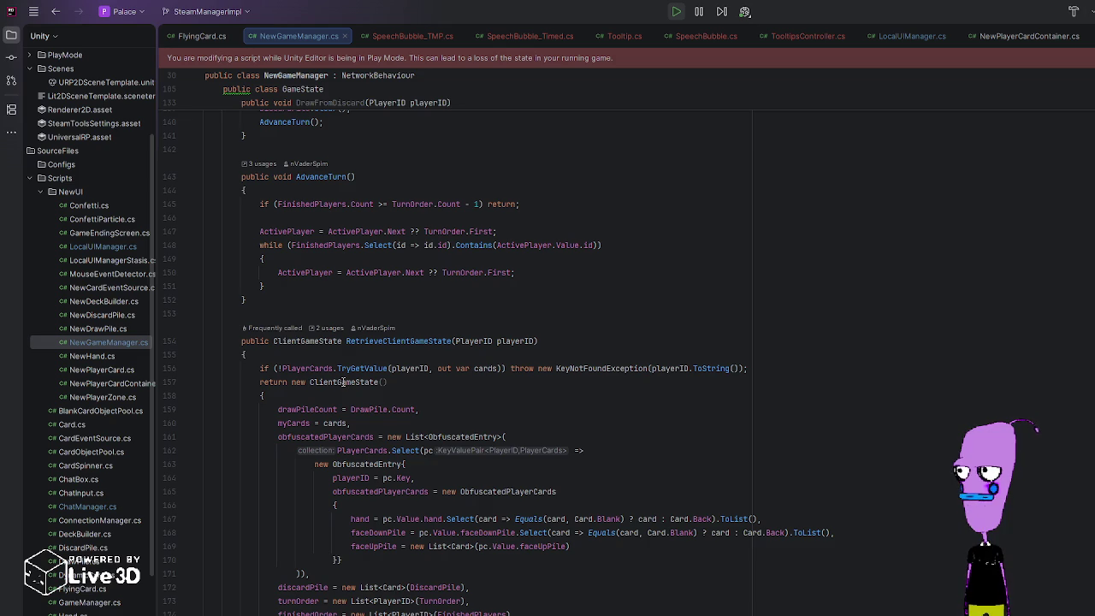
{"action": "scroll", "coordinate": [343, 382], "scroll_direction": "down", "scroll_amount": 10}
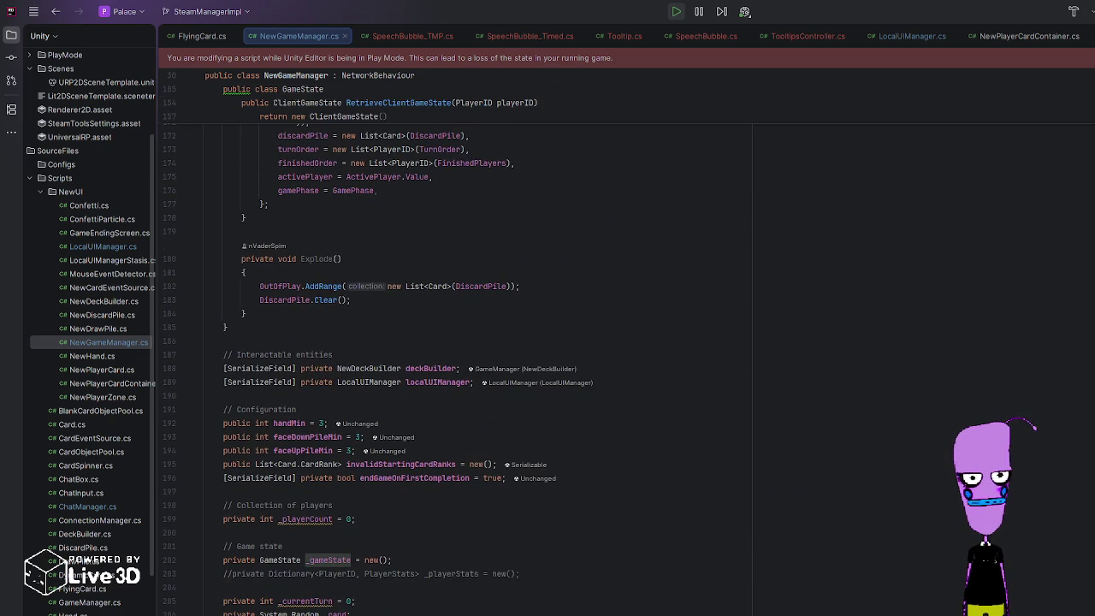
{"action": "scroll", "coordinate": [343, 381], "scroll_direction": "down", "scroll_amount": 20}
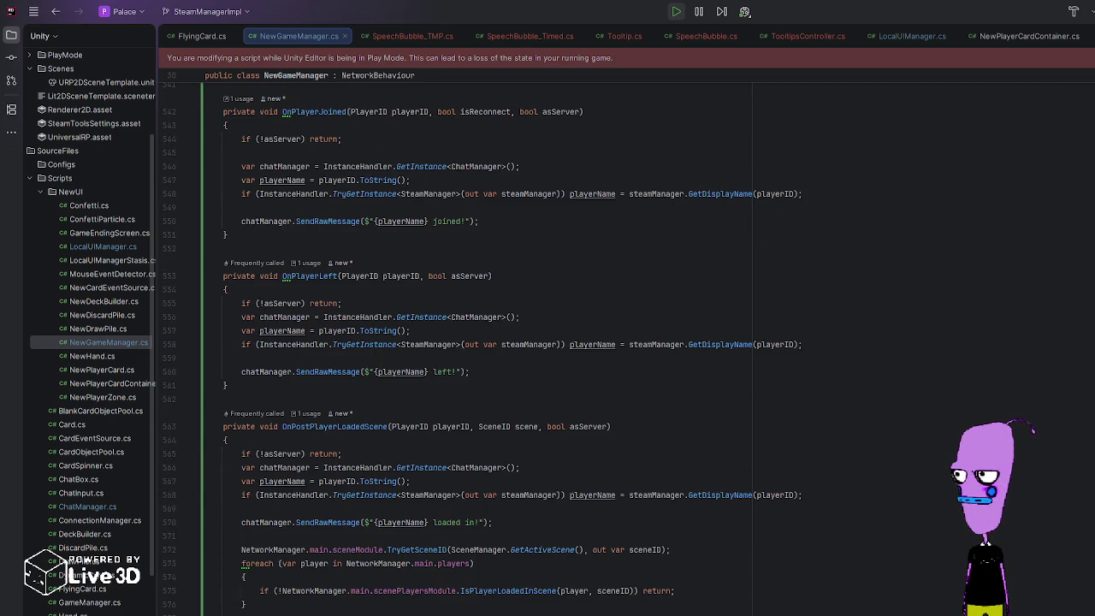
{"action": "scroll", "coordinate": [343, 381], "scroll_direction": "up", "scroll_amount": 20}
{"action": "scroll", "coordinate": [343, 381], "scroll_direction": "down", "scroll_amount": 15}
{"action": "scroll", "coordinate": [547, 333], "scroll_direction": "down", "scroll_amount": 20}
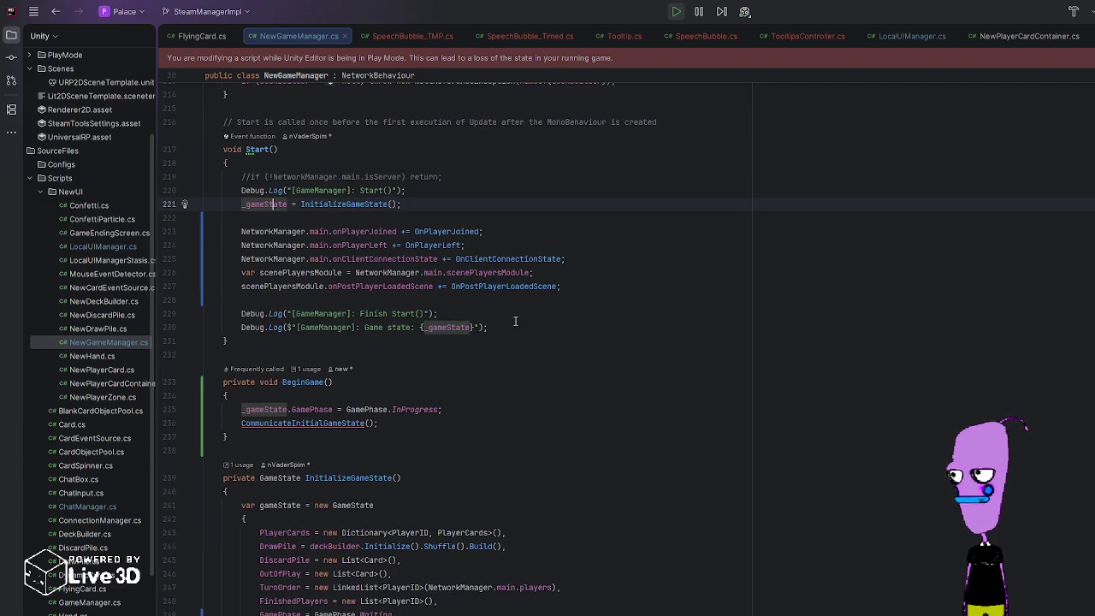
{"action": "scroll", "coordinate": [548, 333], "scroll_direction": "up", "scroll_amount": 2}
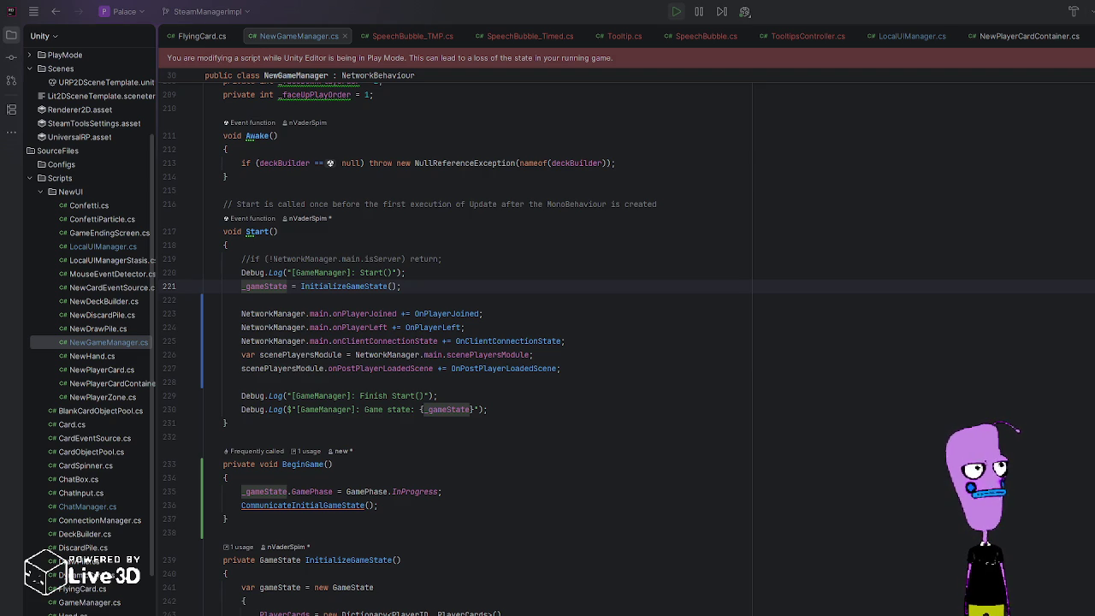
{"action": "left_click", "coordinate": [327, 246]}
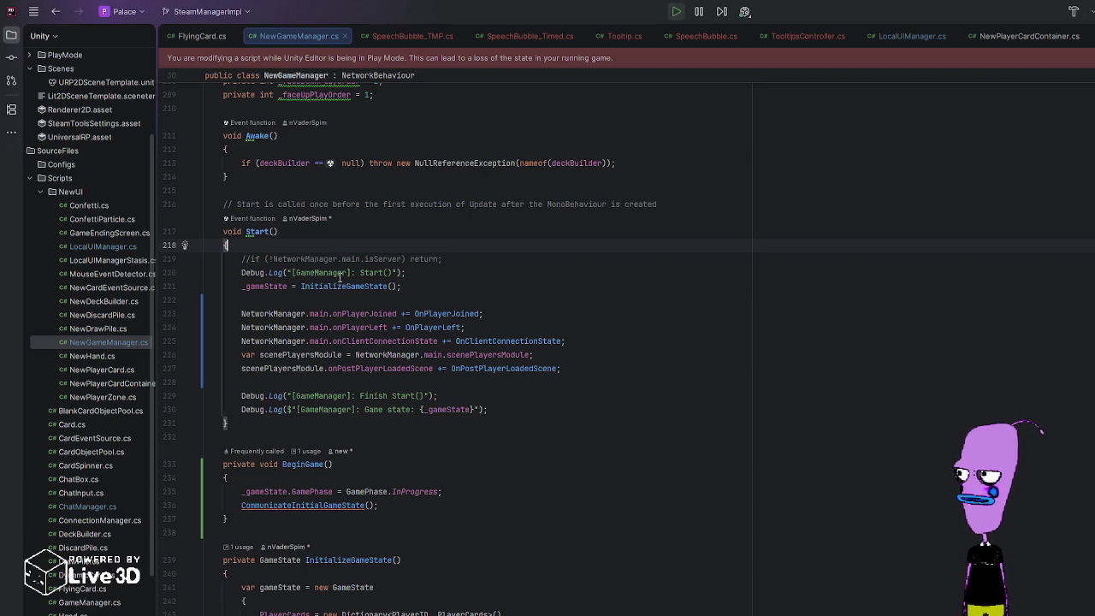
{"action": "double_click", "coordinate": [295, 314]}
{"action": "double_click", "coordinate": [276, 328]}
{"action": "double_click", "coordinate": [277, 340]}
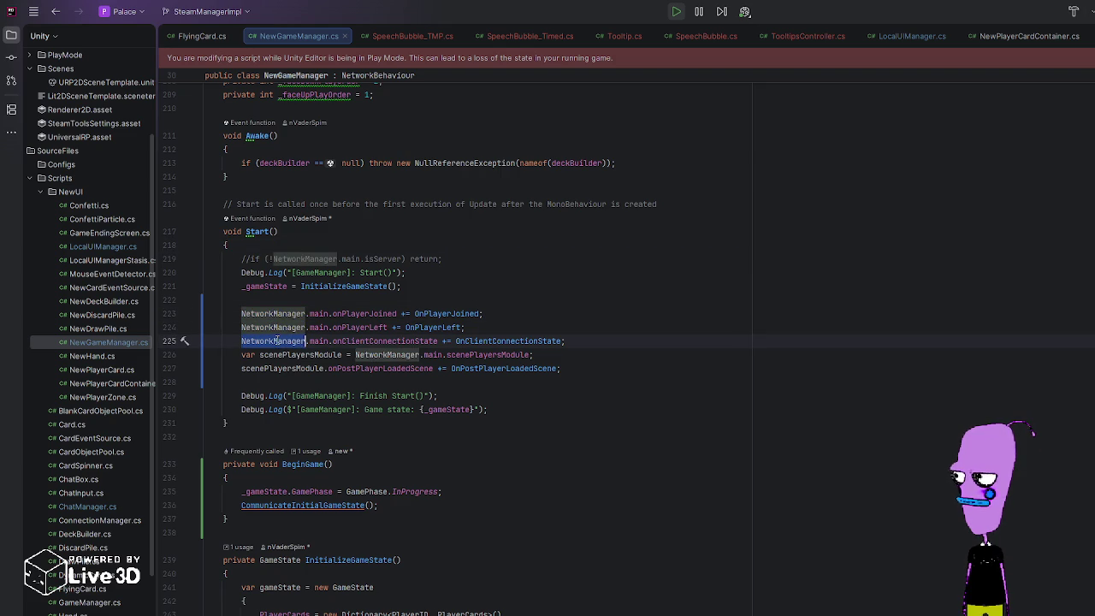
{"action": "key", "text": "alt+j"}
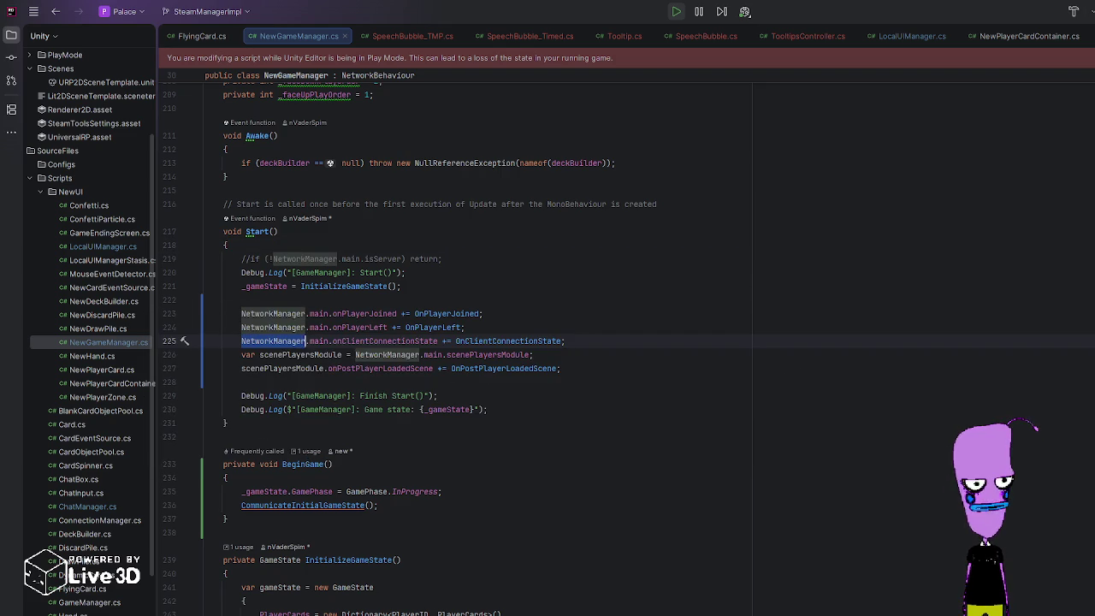
{"action": "key", "text": "alt+j"}
{"action": "key", "text": "alt+j"}
{"action": "key", "text": "alt+j"}
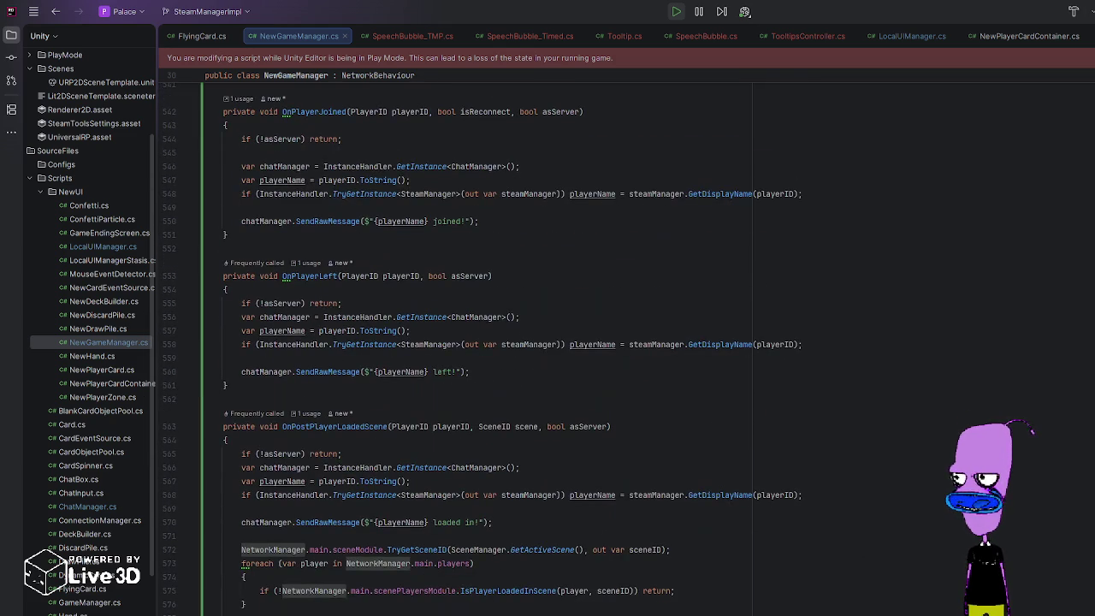
{"action": "scroll", "coordinate": [479, 342], "scroll_direction": "up", "scroll_amount": 8}
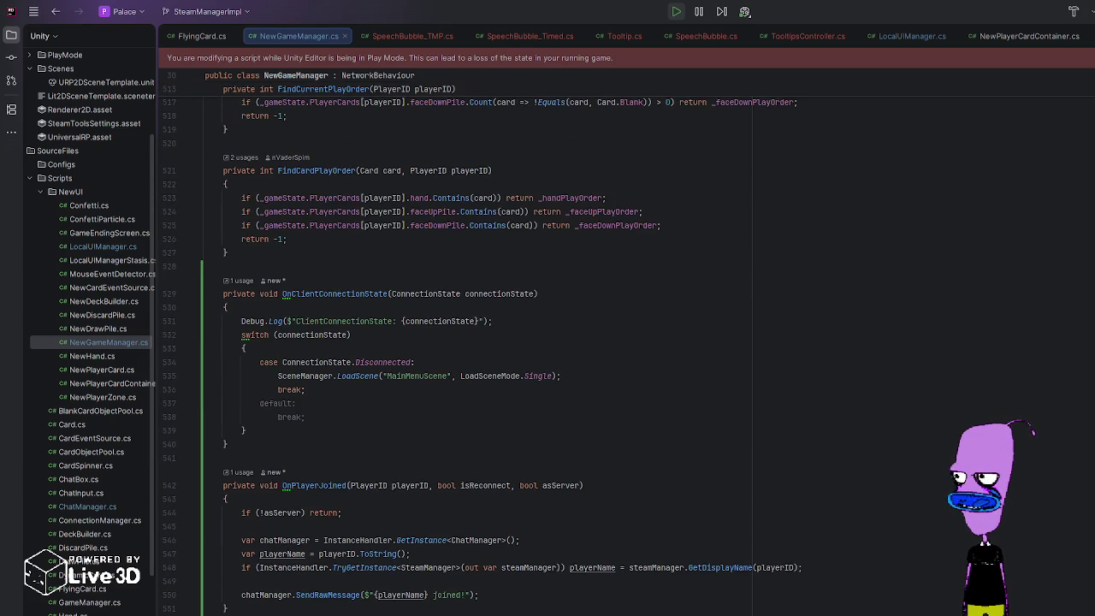
{"action": "scroll", "coordinate": [547, 343], "scroll_direction": "down", "scroll_amount": 2}
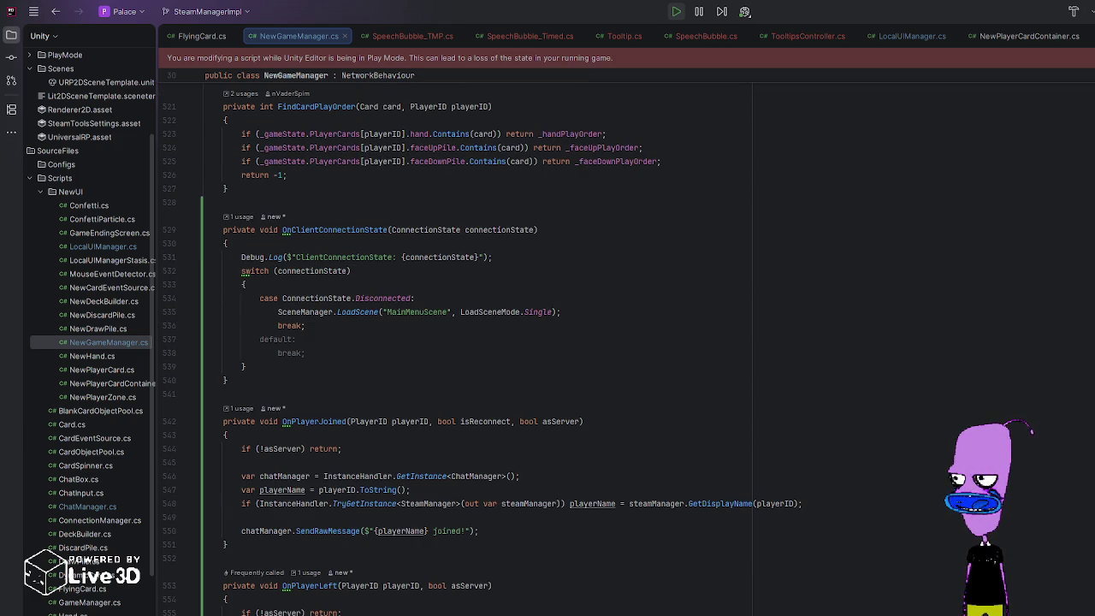
{"action": "scroll", "coordinate": [547, 342], "scroll_direction": "down", "scroll_amount": 3}
{"action": "scroll", "coordinate": [548, 342], "scroll_direction": "up", "scroll_amount": 20}
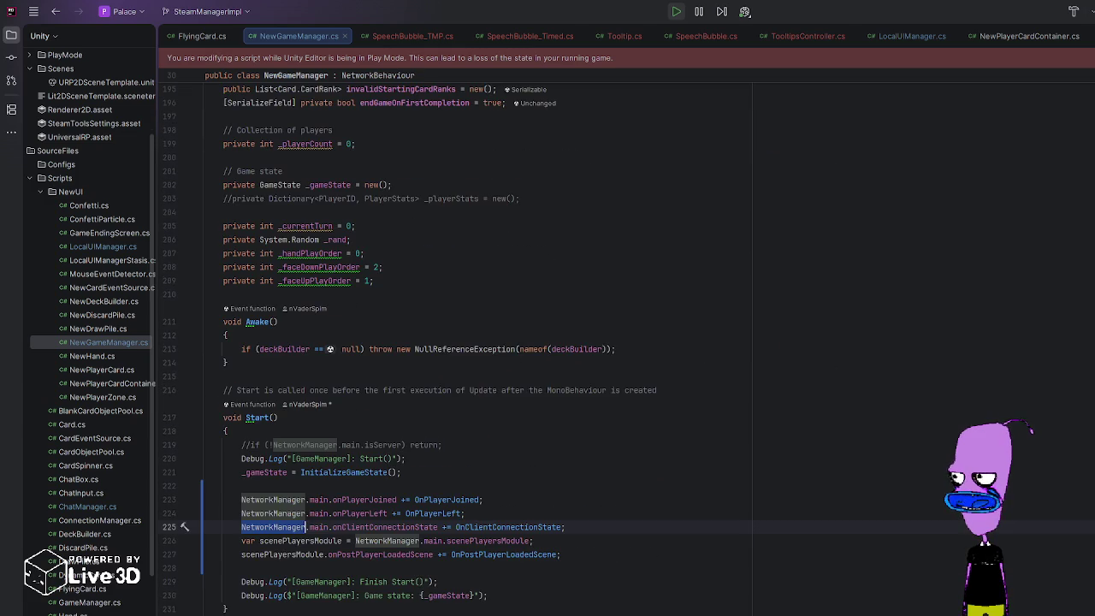
Step: Move the onClientConnectionState registration line to the top of Start()
{"action": "left_click", "coordinate": [241, 527]}
{"action": "key", "text": "shift+Down"}
{"action": "mouse_move", "coordinate": [265, 529]}
{"action": "left_mouse_down"}
{"action": "mouse_move", "coordinate": [247, 454]}
{"action": "mouse_move", "coordinate": [197, 460]}
{"action": "left_mouse_up"}
{"action": "left_click", "coordinate": [285, 458]}
Step: Uncomment the server check and change its condition to if (!NetworkManager.main.isServer) return
{"action": "key", "text": "BackSpace"}
{"action": "key", "text": "Tab"}
{"action": "key", "text": "Return"}
{"action": "key", "text": "Right"}
{"action": "key", "text": "Right"}
{"action": "key", "text": "Right"}
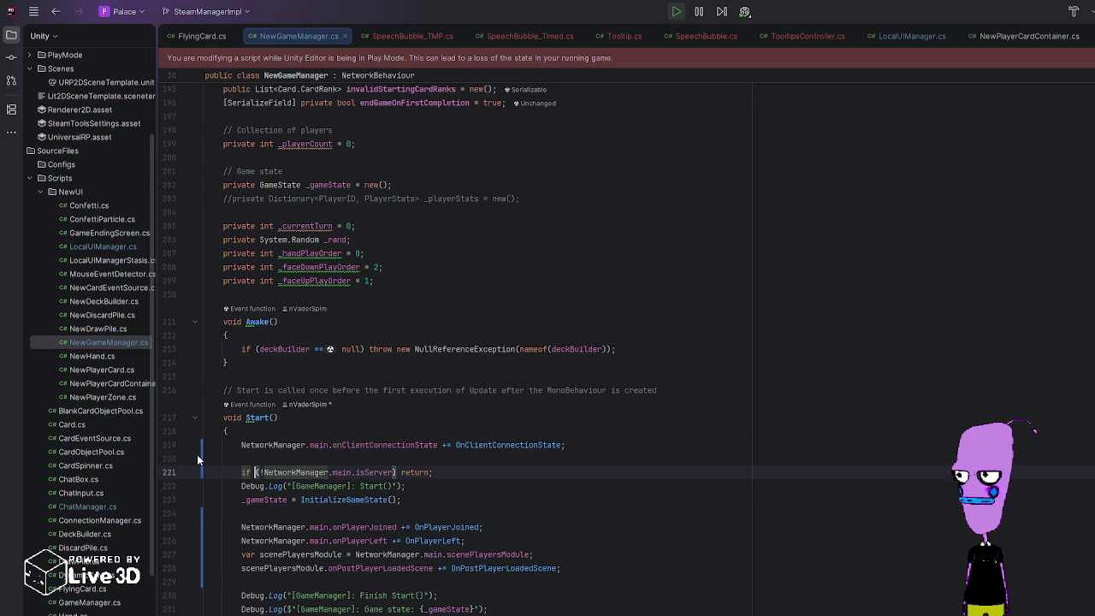
{"action": "key", "text": "Delete"}
{"action": "key", "text": "End"}
{"action": "left_click", "coordinate": [257, 473]}
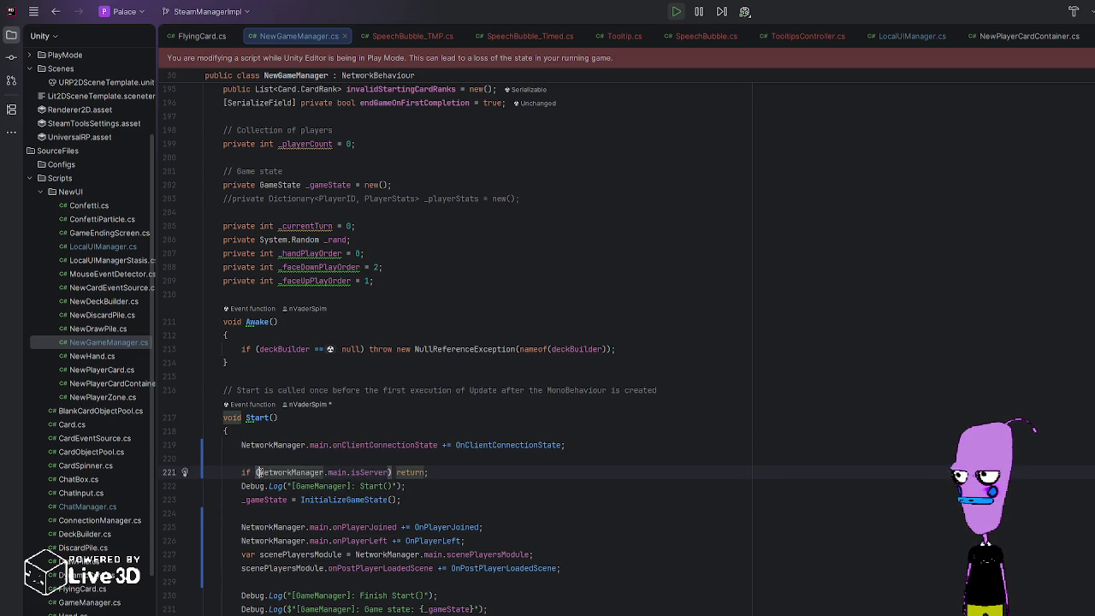
{"action": "type", "text": "NetworkManager."}
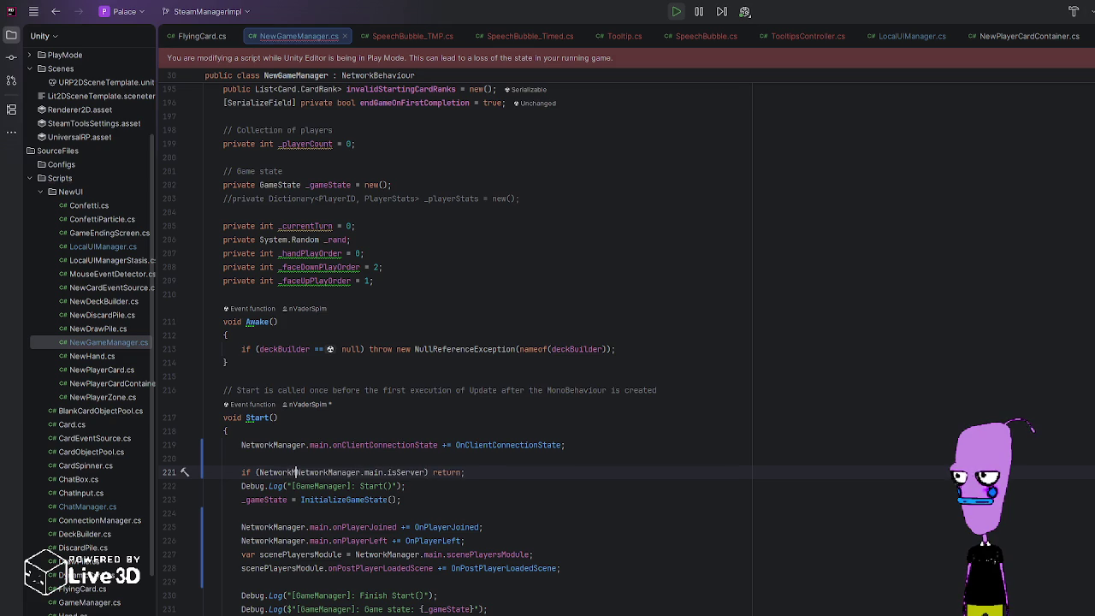
{"action": "type", "text": "main.is"}
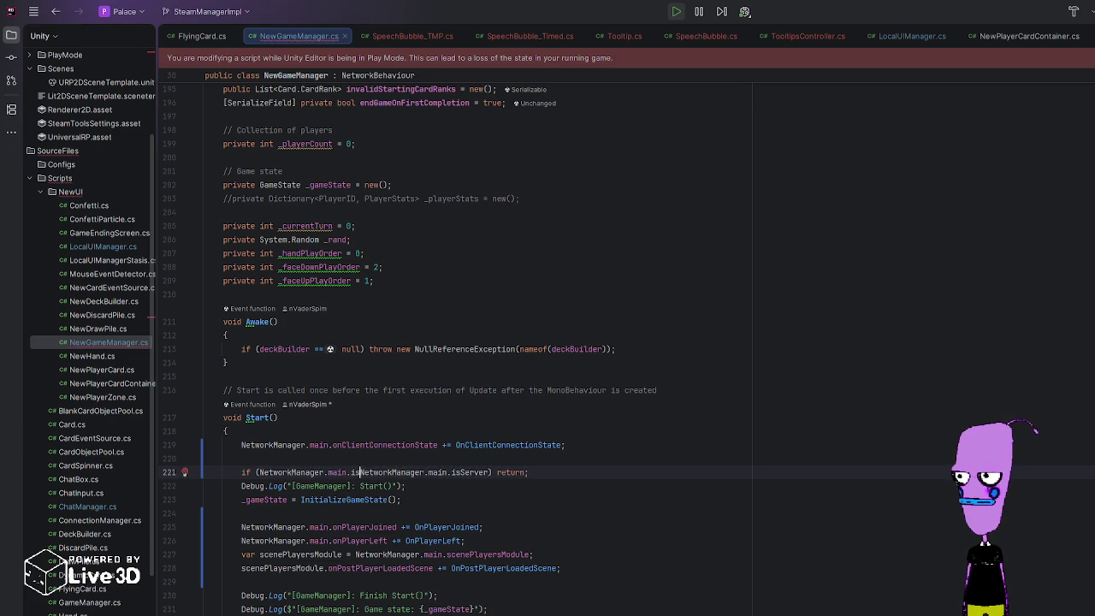
{"action": "key", "text": "ctrl+w"}
{"action": "key", "text": "ctrl+w"}
{"action": "key", "text": "ctrl+w"}
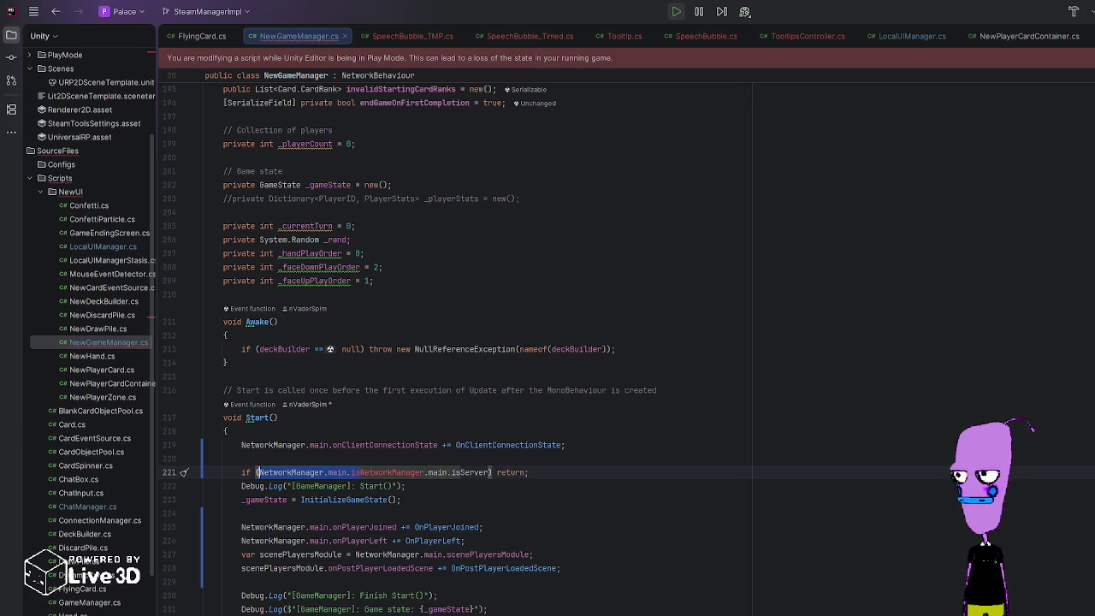
{"action": "type", "text": "NetworkManager.main.isServer"}
{"action": "type", "text": "!"}
{"action": "left_click", "coordinate": [482, 472]}
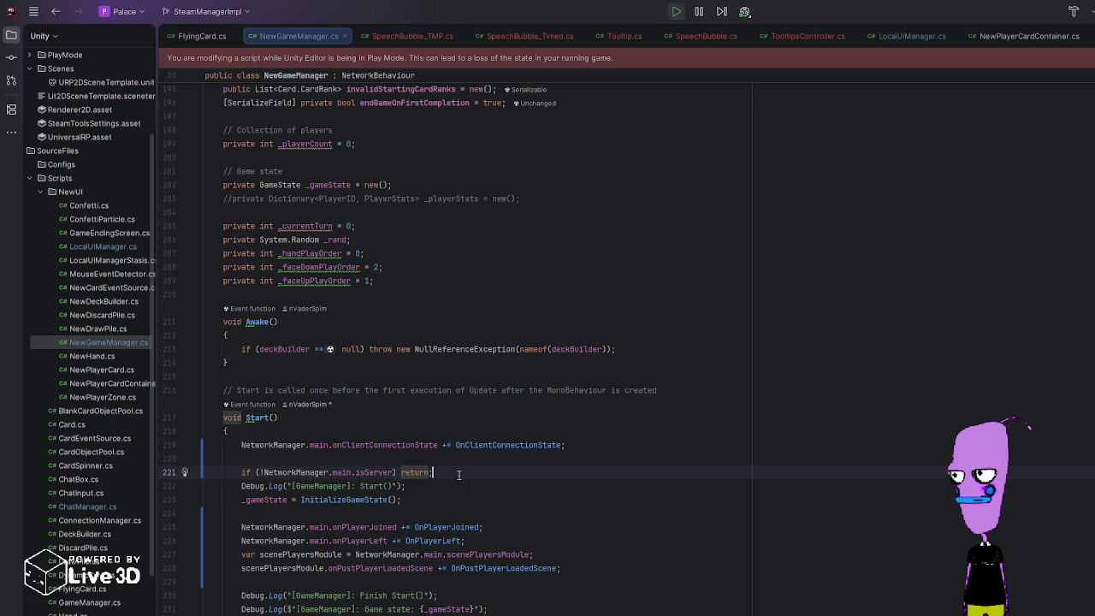
{"action": "left_click", "coordinate": [361, 485]}
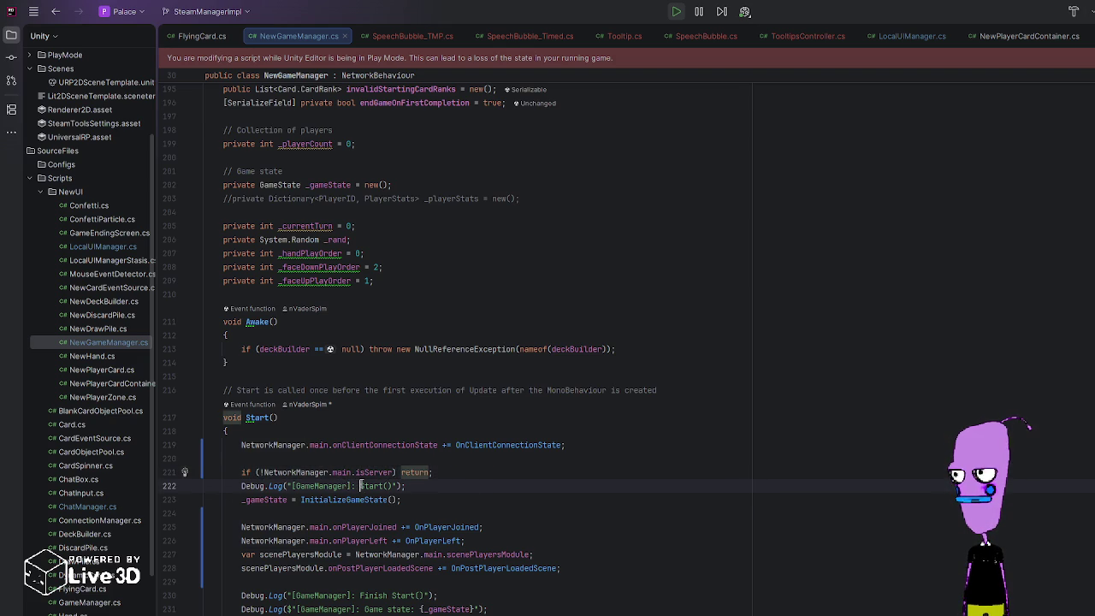
Step: Change the Start() logs to 'Server start()' and 'Server finish Start()'
{"action": "type", "text": "Server"}
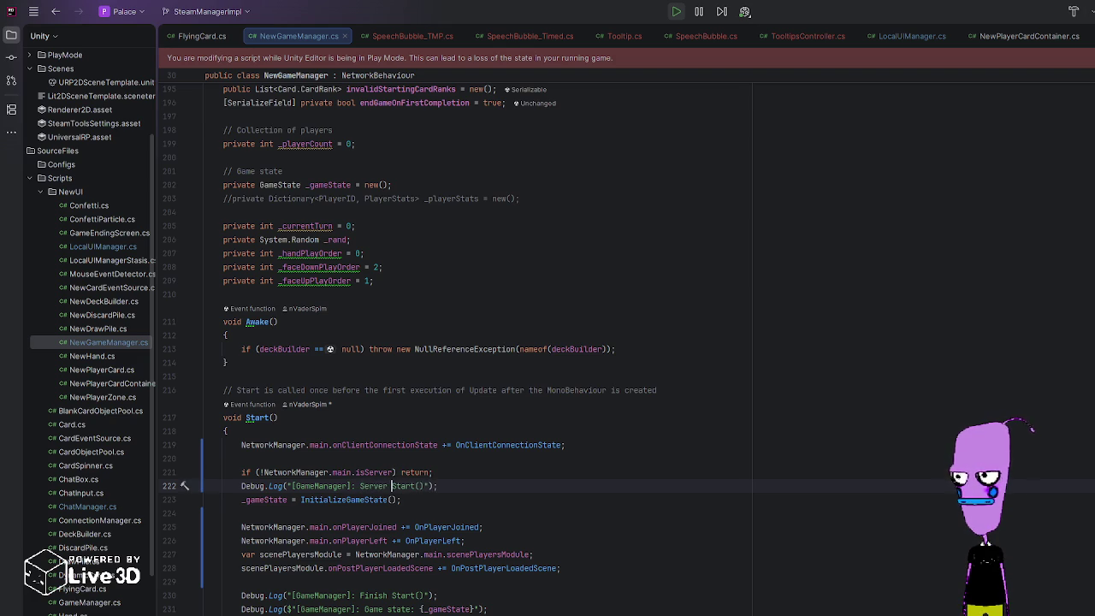
{"action": "key", "text": "Delete"}
{"action": "type", "text": "s"}
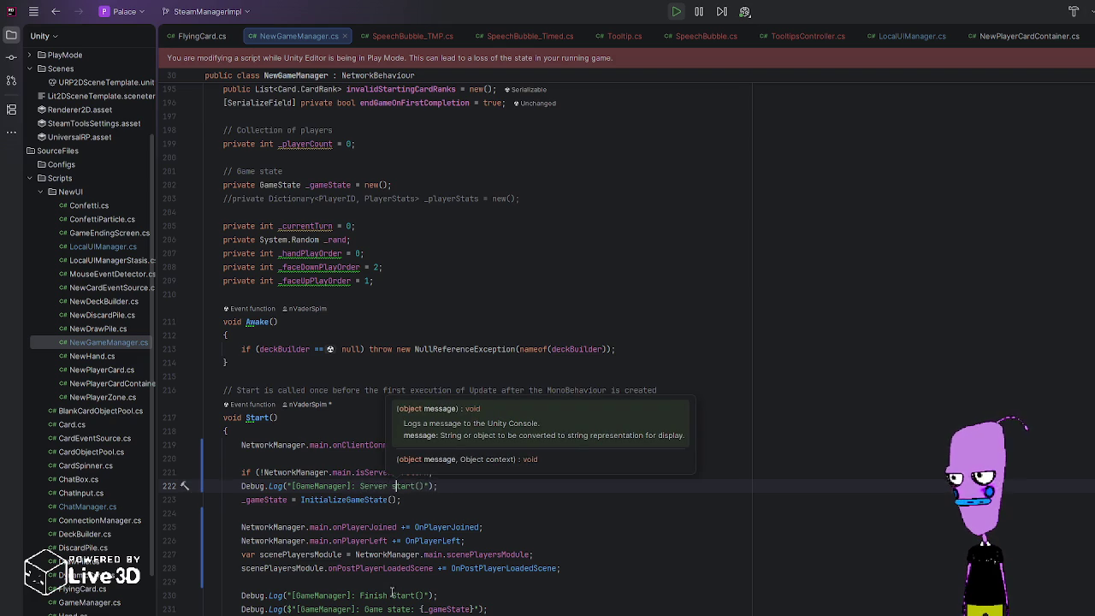
{"action": "double_click", "coordinate": [362, 597]}
{"action": "left_click", "coordinate": [360, 596]}
{"action": "type", "text": "Server"}
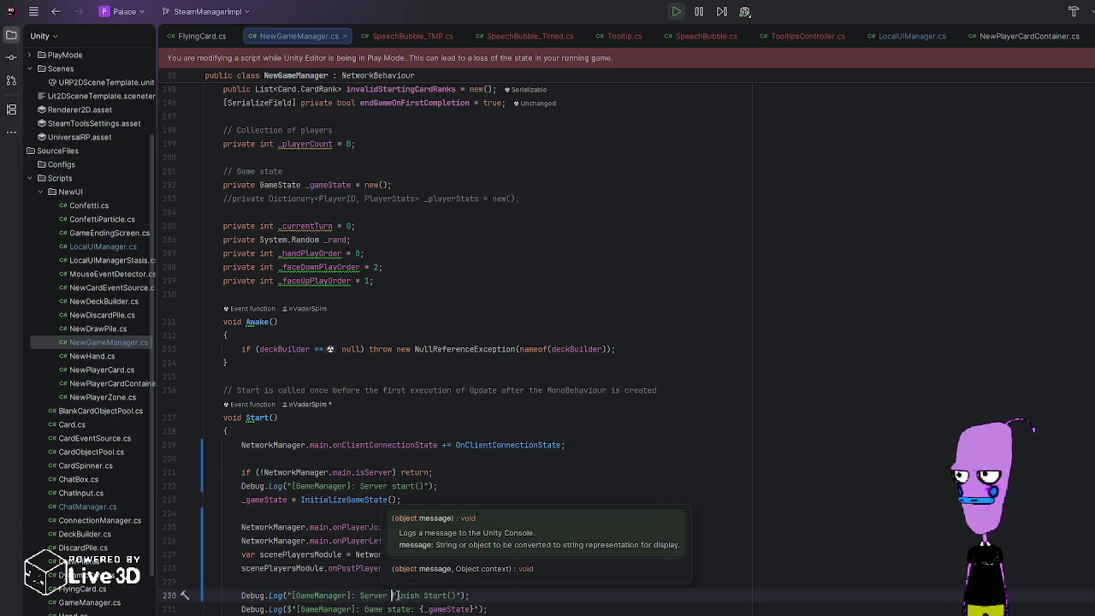
{"action": "key", "text": "Delete"}
{"action": "type", "text": "f"}
Step: Add a blank line after the early-return line in Start()
{"action": "left_click", "coordinate": [394, 486]}
{"action": "type", "text": "S"}
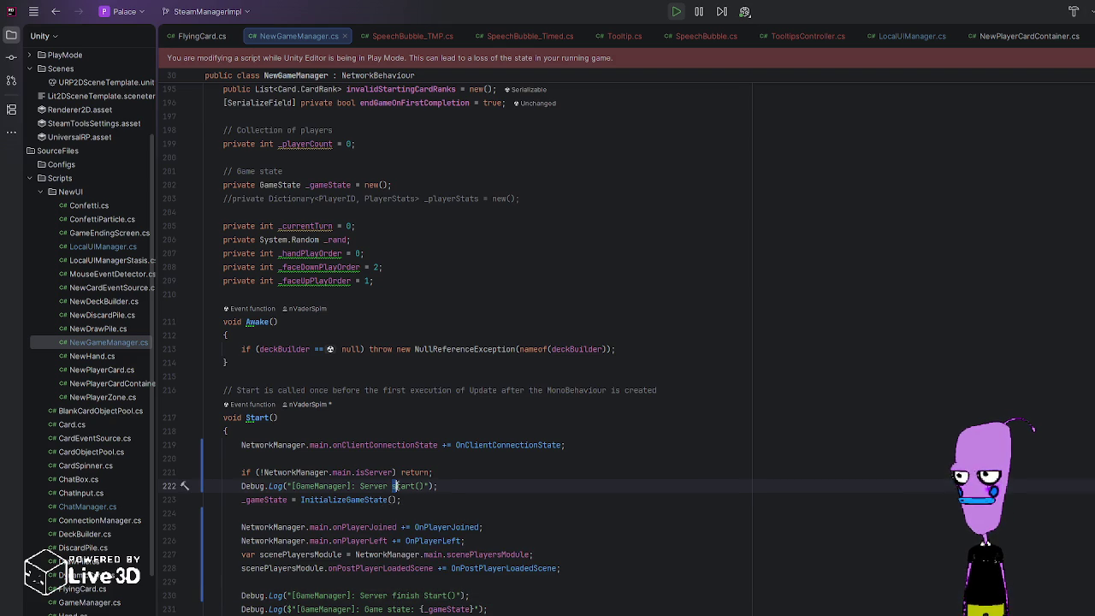
{"action": "left_click", "coordinate": [491, 474]}
{"action": "key", "text": "Return"}
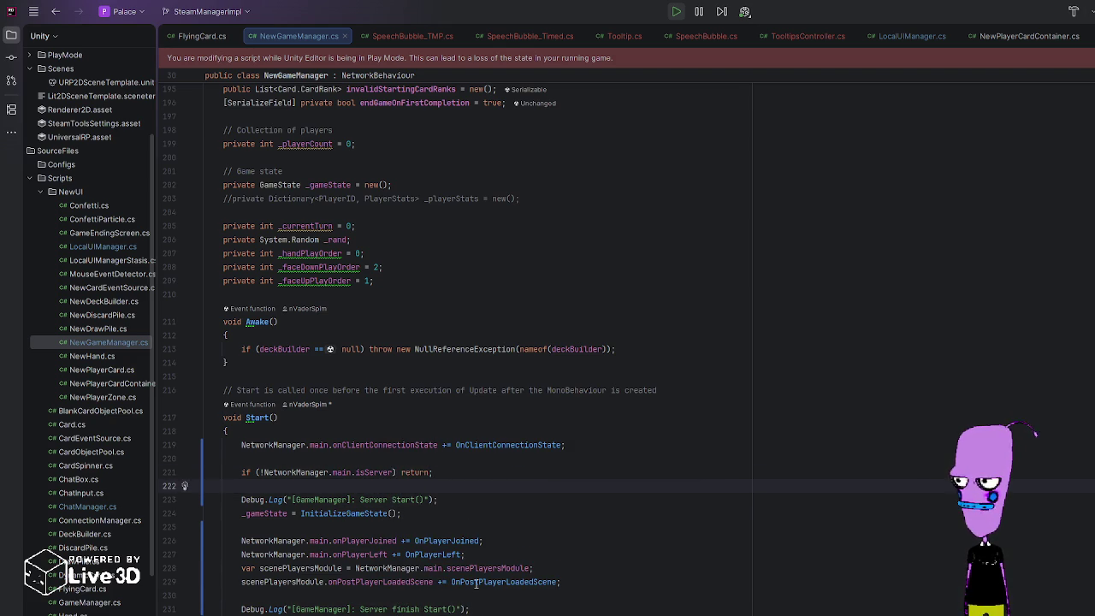
{"action": "left_click", "coordinate": [228, 335]}
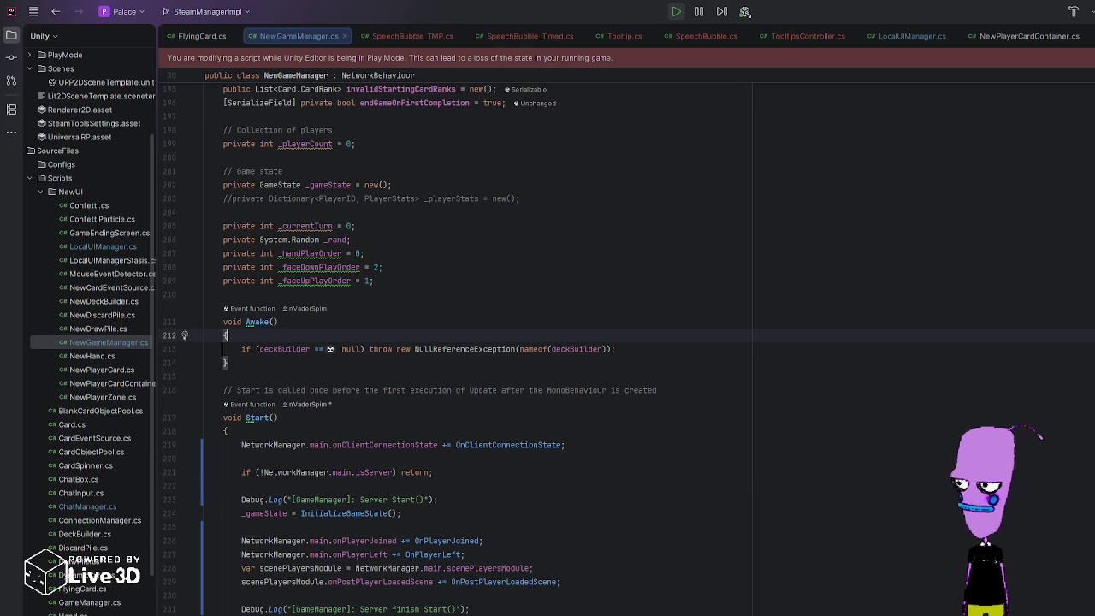
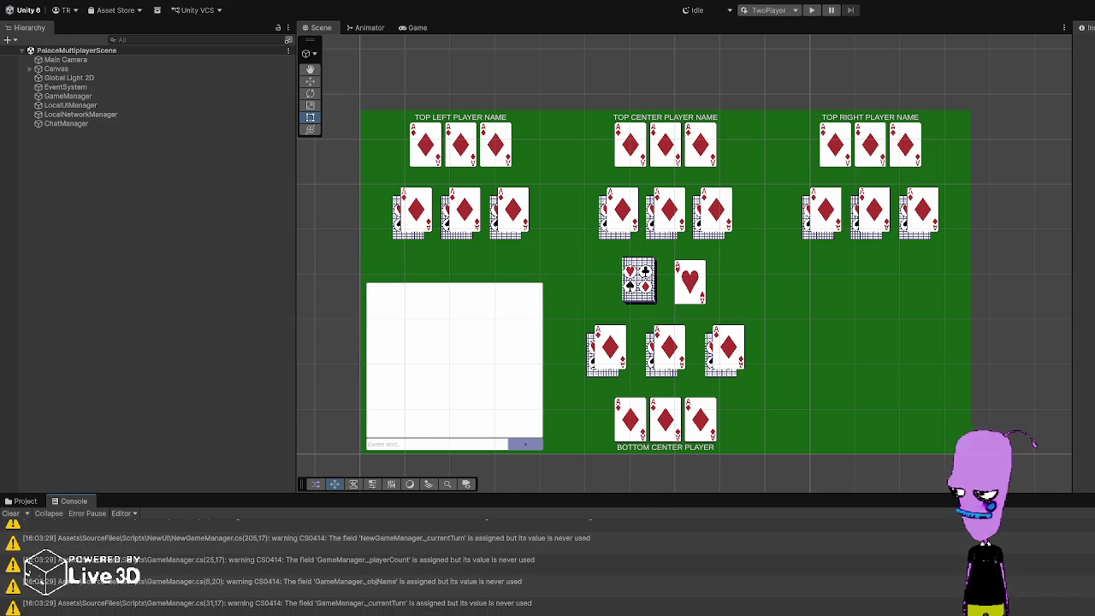
Step: Run several quick play-mode tests of the game, entering and exiting play mode repeatedly
{"action": "left_click", "coordinate": [812, 10]}
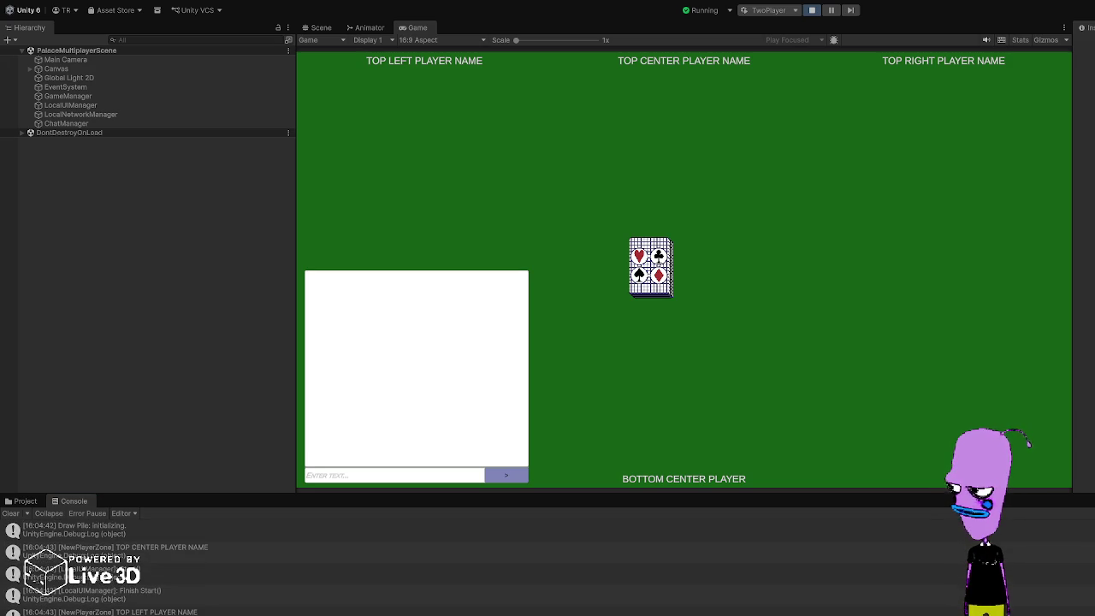
{"action": "key", "text": "ctrl+p"}
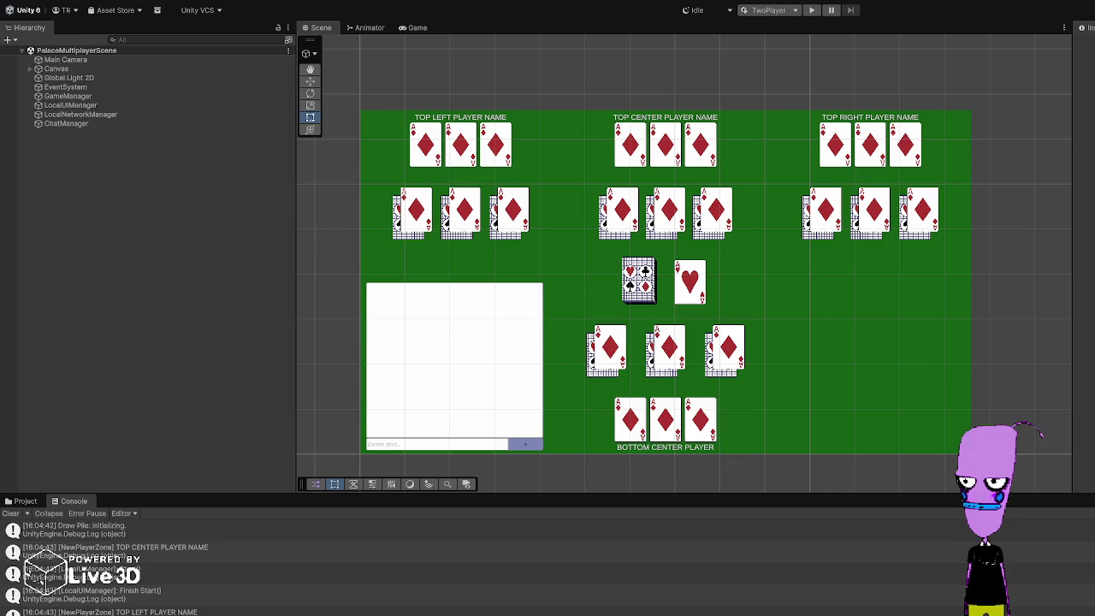
{"action": "key", "text": "ctrl+p"}
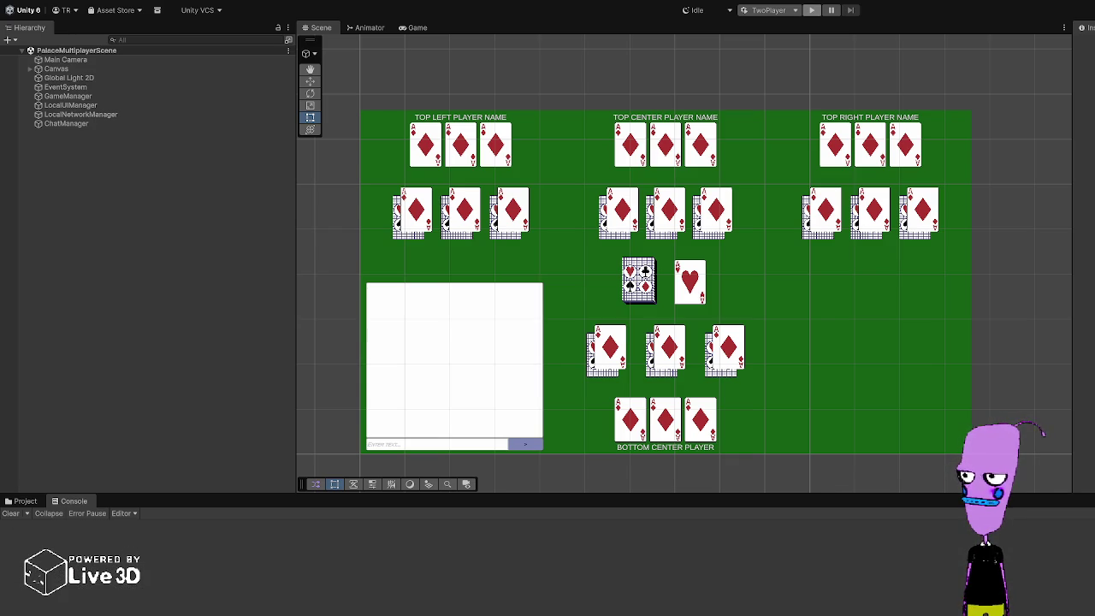
{"action": "key", "text": "ctrl+p"}
{"action": "left_click", "coordinate": [811, 9]}
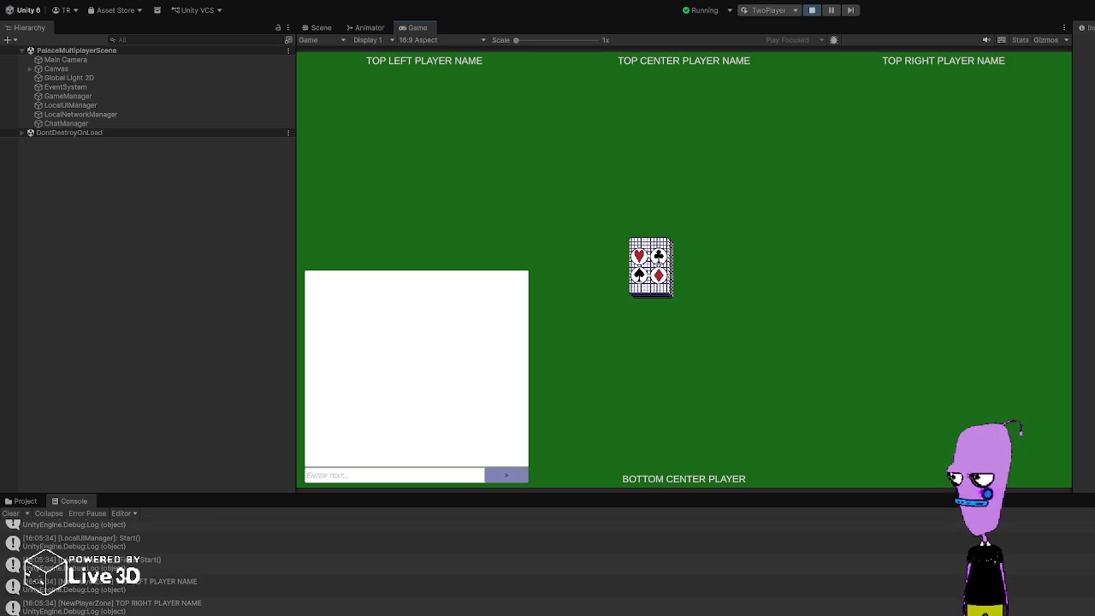
{"action": "key", "text": "ctrl+p"}
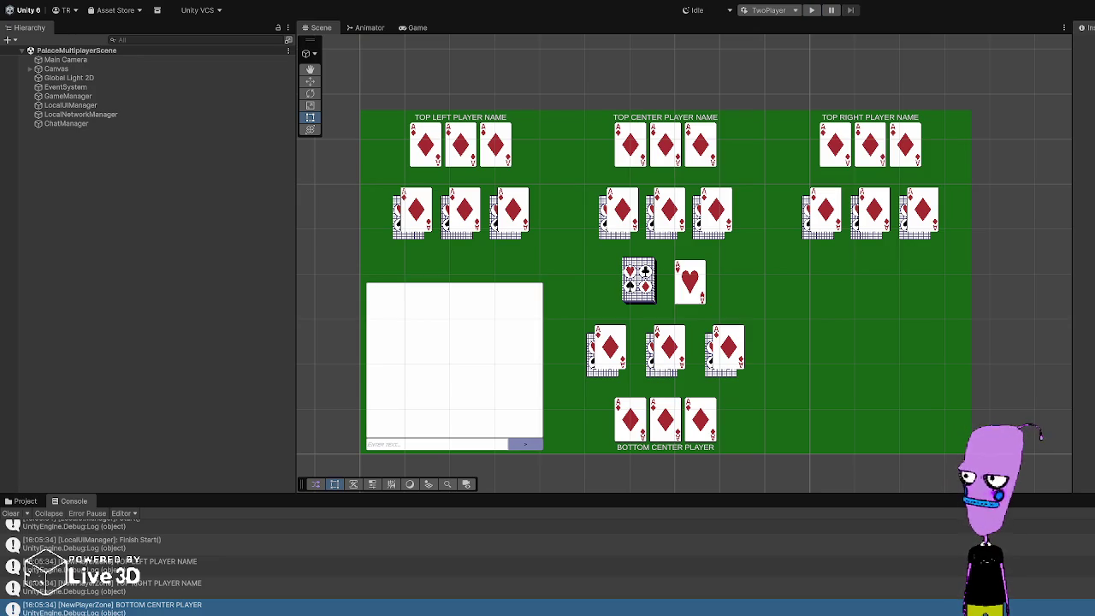
{"action": "key", "text": "ctrl+p"}
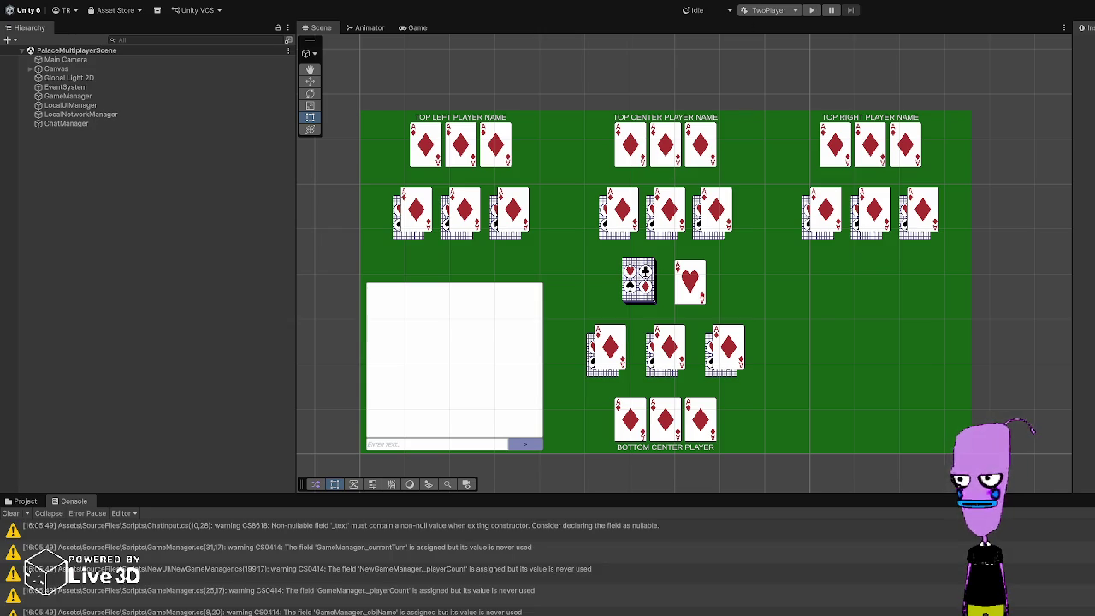
Step: Start a fresh test, inspect LocalNetworkManager's nested Inspector settings, then stop and return to NewGameManager.cs
{"action": "left_click", "coordinate": [811, 9]}
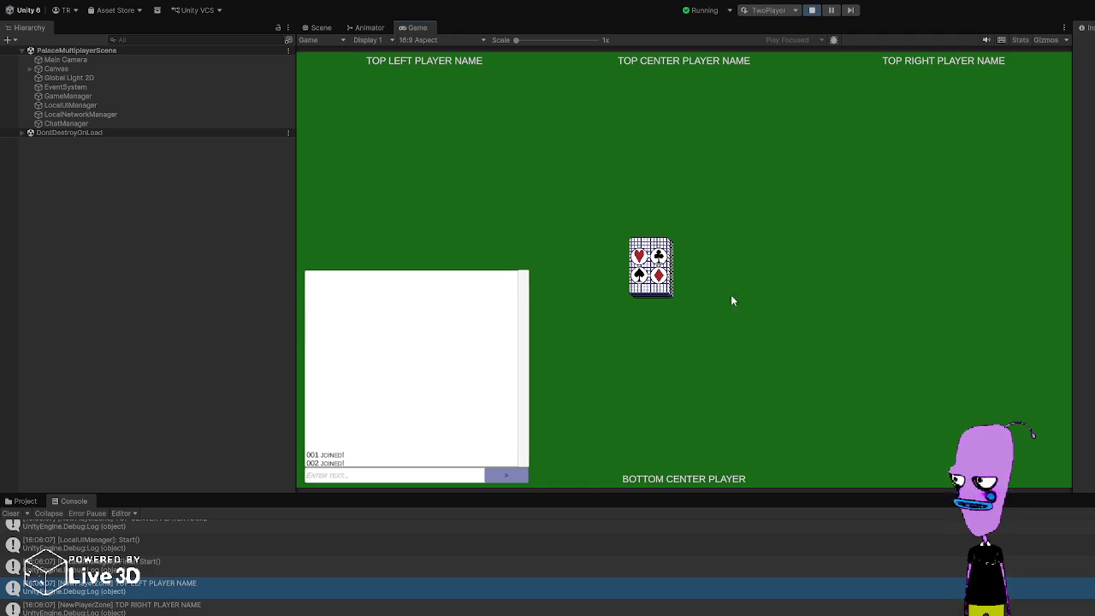
{"action": "left_click", "coordinate": [22, 501]}
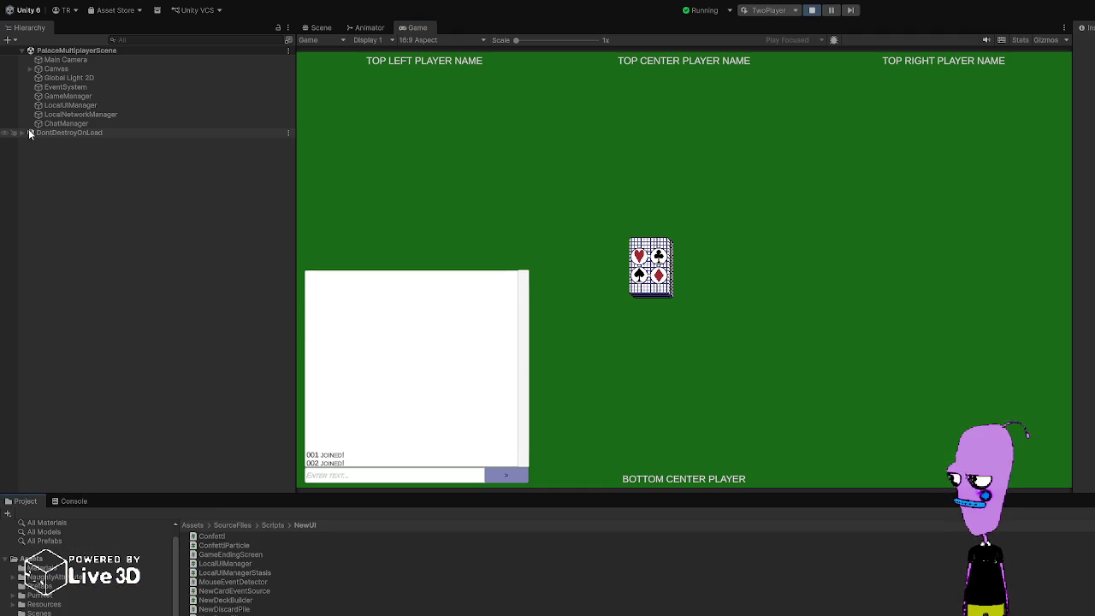
{"action": "left_click", "coordinate": [78, 114]}
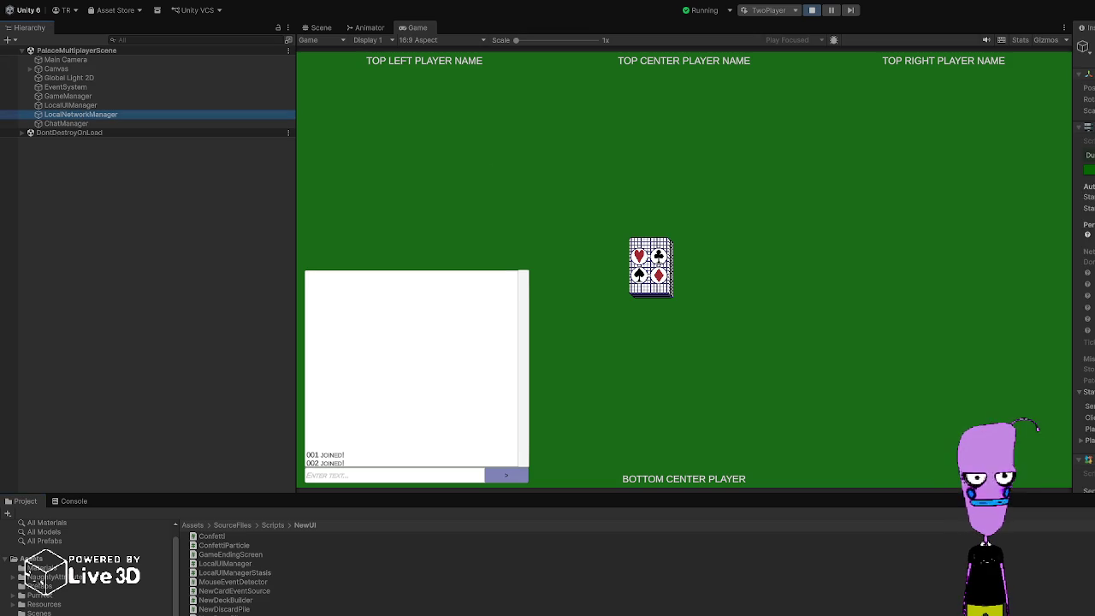
{"action": "scroll", "coordinate": [1084, 343], "scroll_direction": "down", "scroll_amount": 3}
{"action": "left_click", "coordinate": [1081, 348]}
{"action": "left_click", "coordinate": [1089, 360]}
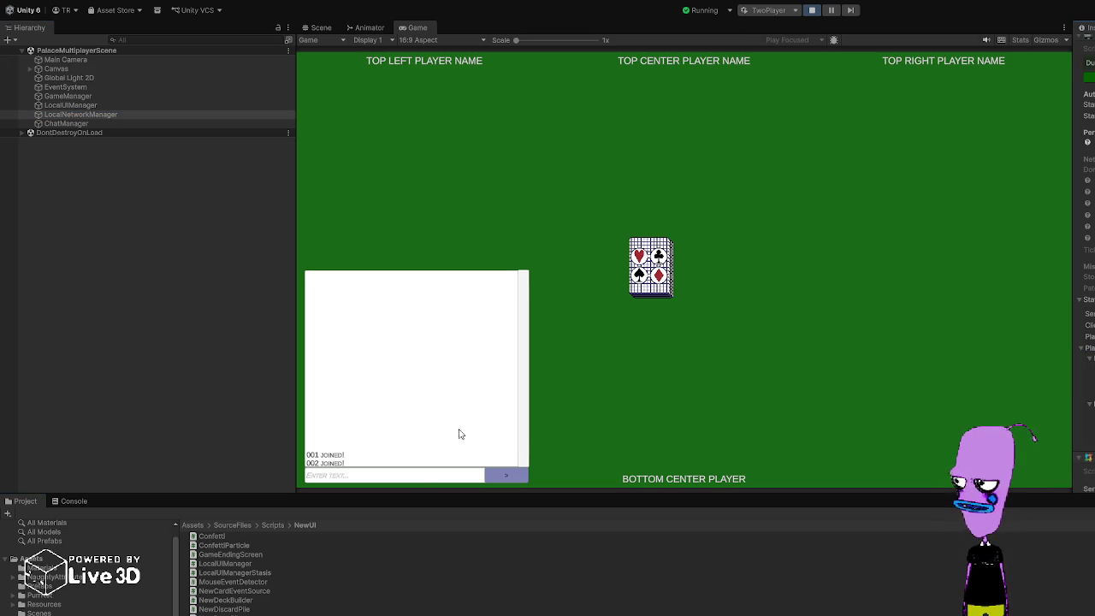
{"action": "left_click", "coordinate": [812, 10]}
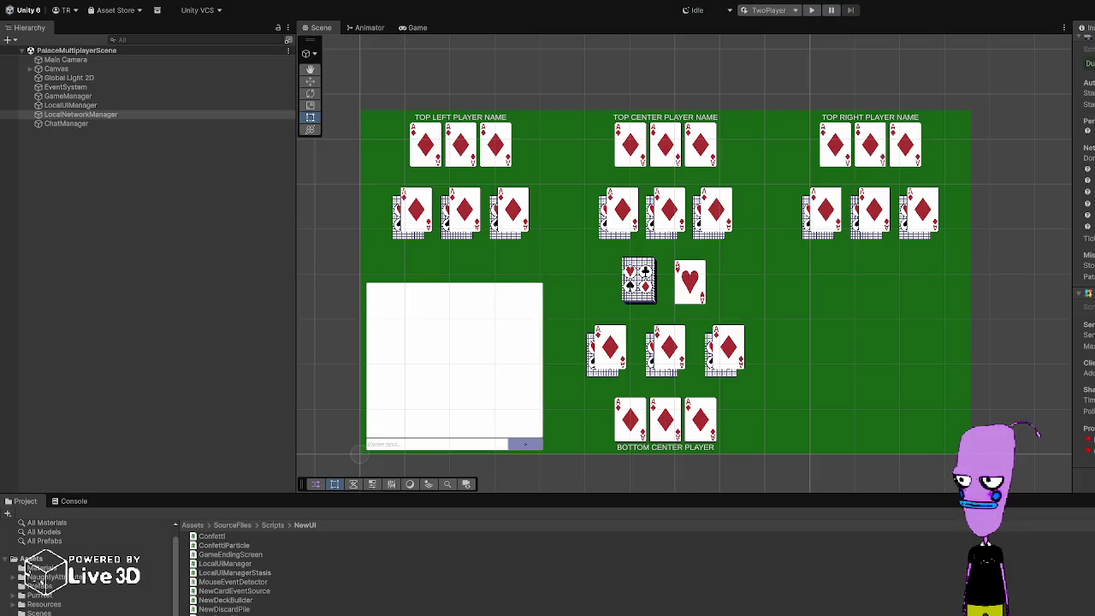
{"action": "key", "text": "alt+Tab"}
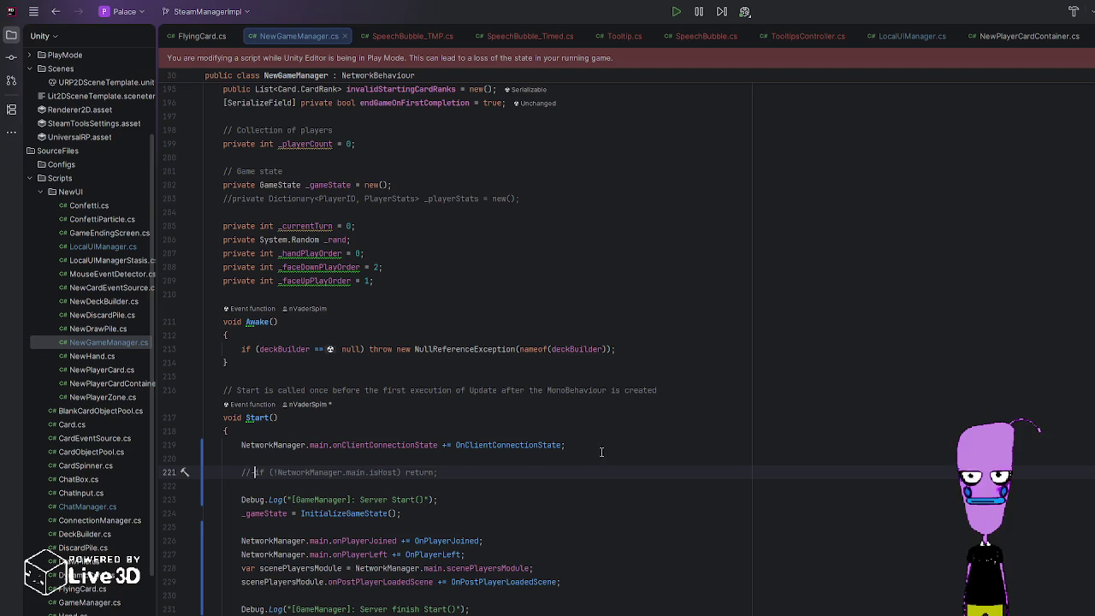
Step: Review OnClientConnectionState: its TryGetInstance call, player name lookup and SendRawMessage usage
{"action": "left_click", "coordinate": [391, 459]}
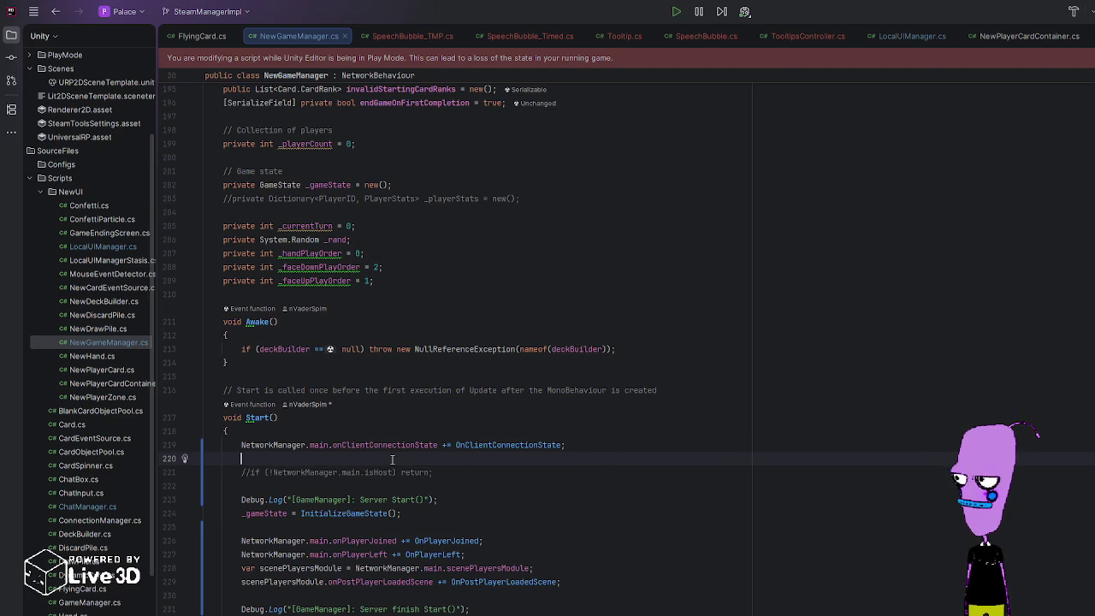
{"action": "scroll", "coordinate": [353, 513], "scroll_direction": "down", "scroll_amount": 1}
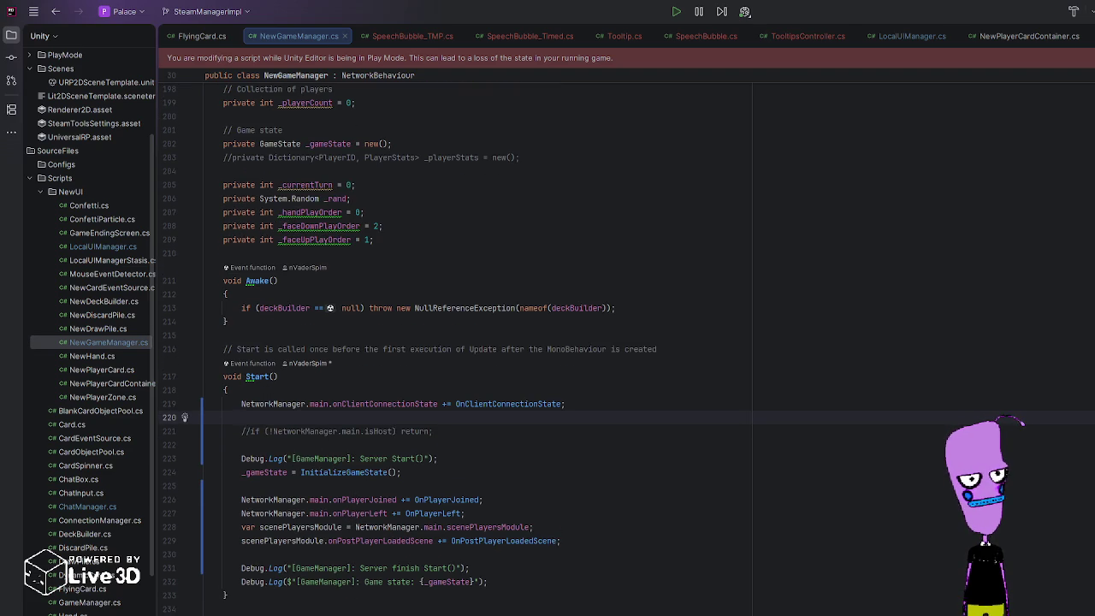
{"action": "left_click", "coordinate": [509, 405], "text": "ctrl"}
{"action": "scroll", "coordinate": [563, 443], "scroll_direction": "down", "scroll_amount": 2}
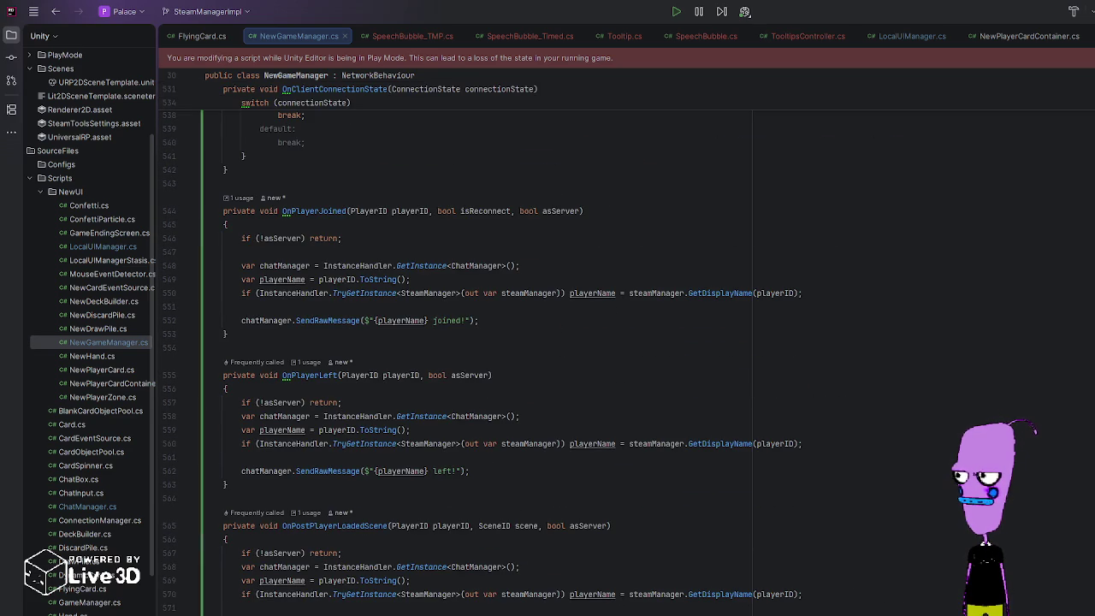
{"action": "left_click", "coordinate": [354, 443]}
{"action": "left_click", "coordinate": [565, 443]}
{"action": "left_click", "coordinate": [297, 470]}
{"action": "scroll", "coordinate": [333, 390], "scroll_direction": "down", "scroll_amount": 2}
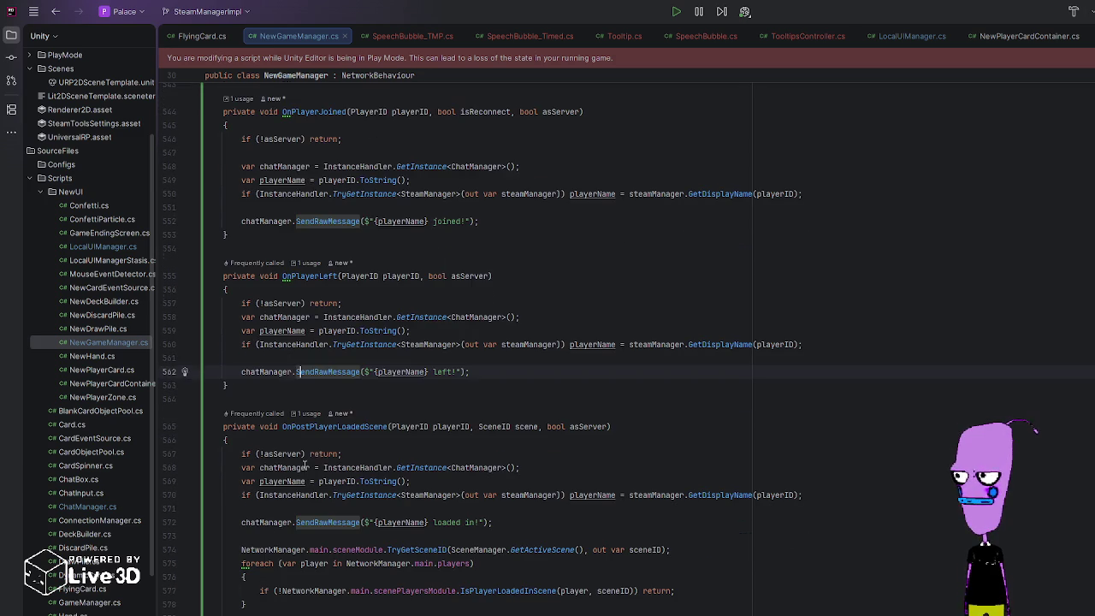
Step: Examine the OnPostPlayerLoadedScene handler and its asServer check
{"action": "left_click", "coordinate": [332, 427]}
{"action": "double_click", "coordinate": [333, 427]}
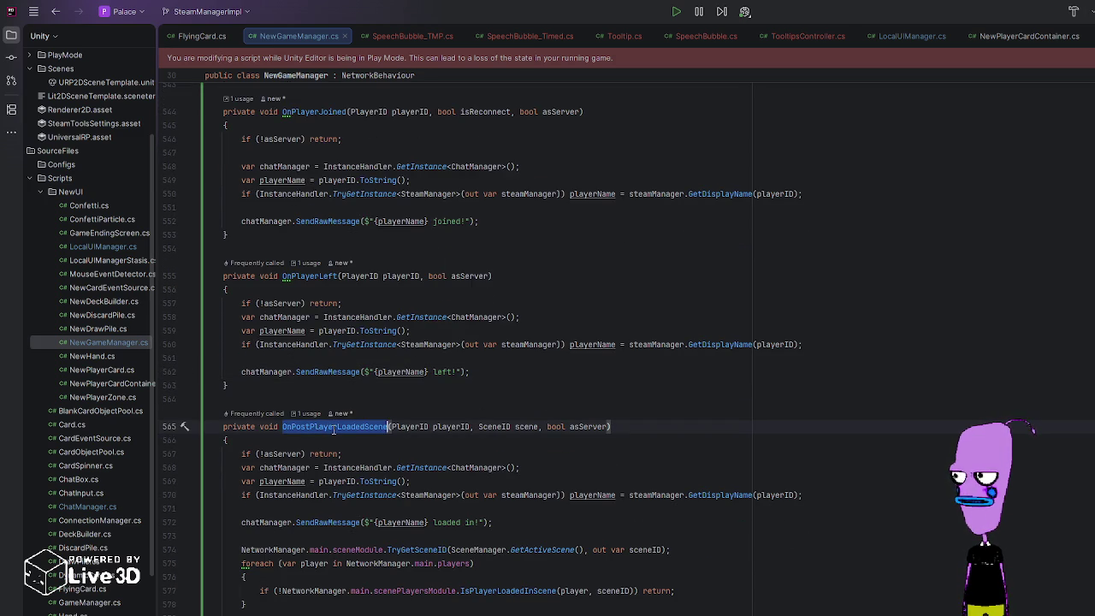
{"action": "left_click", "coordinate": [272, 454]}
{"action": "left_click", "coordinate": [351, 455]}
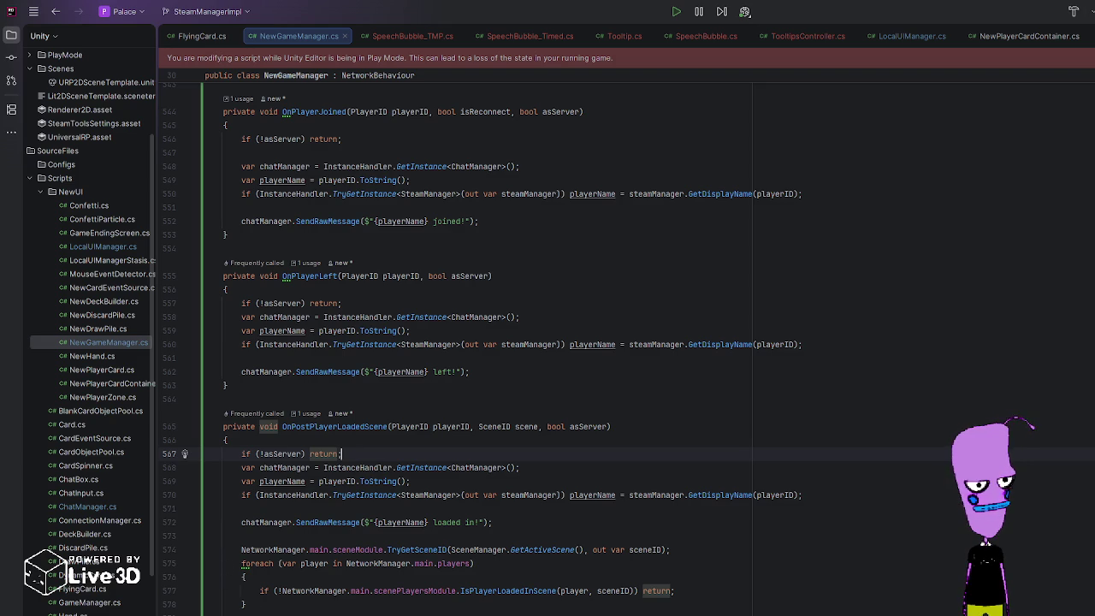
{"action": "key", "text": "ctrl+alt+Left"}
Step: Change BeginGame's access modifier from private to public in NewGameManager.cs
{"action": "scroll", "coordinate": [480, 349], "scroll_direction": "up", "scroll_amount": 5}
{"action": "scroll", "coordinate": [480, 349], "scroll_direction": "up", "scroll_amount": 20}
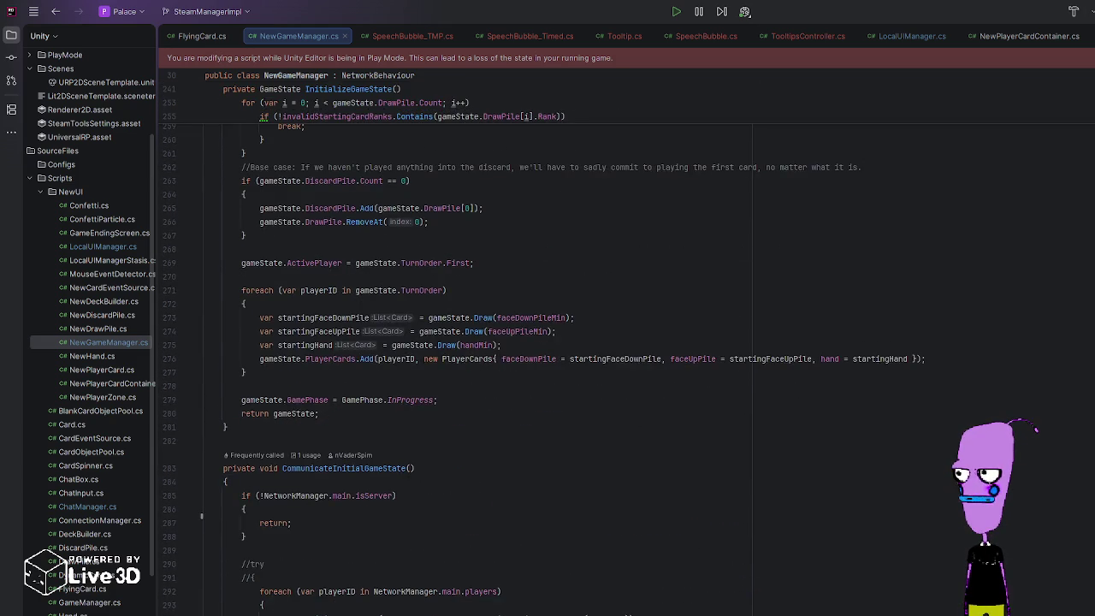
{"action": "scroll", "coordinate": [480, 349], "scroll_direction": "up", "scroll_amount": 20}
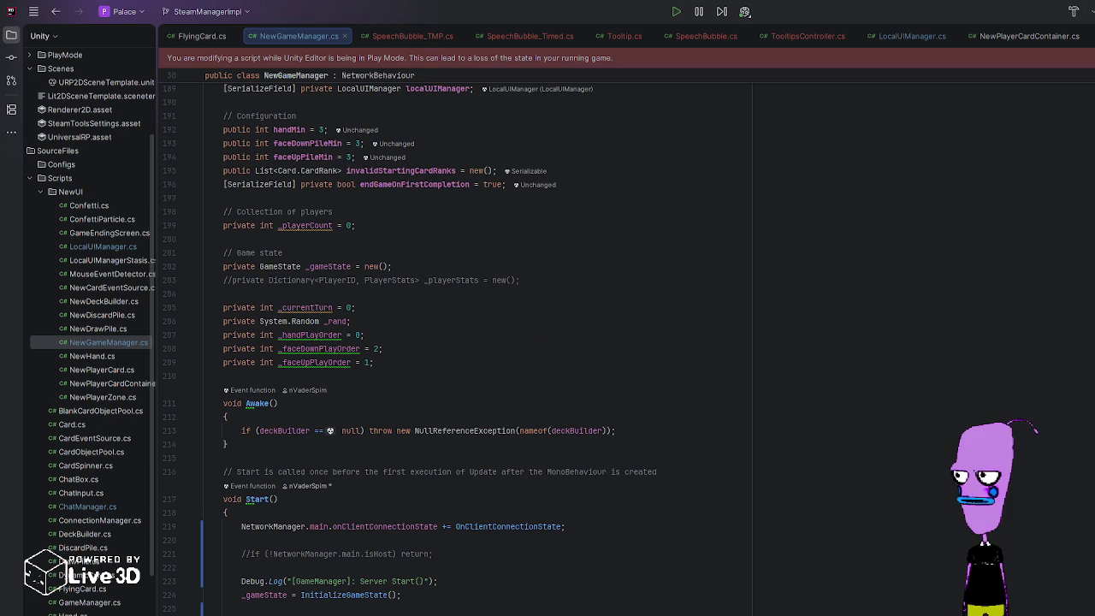
{"action": "scroll", "coordinate": [480, 349], "scroll_direction": "down", "scroll_amount": 12}
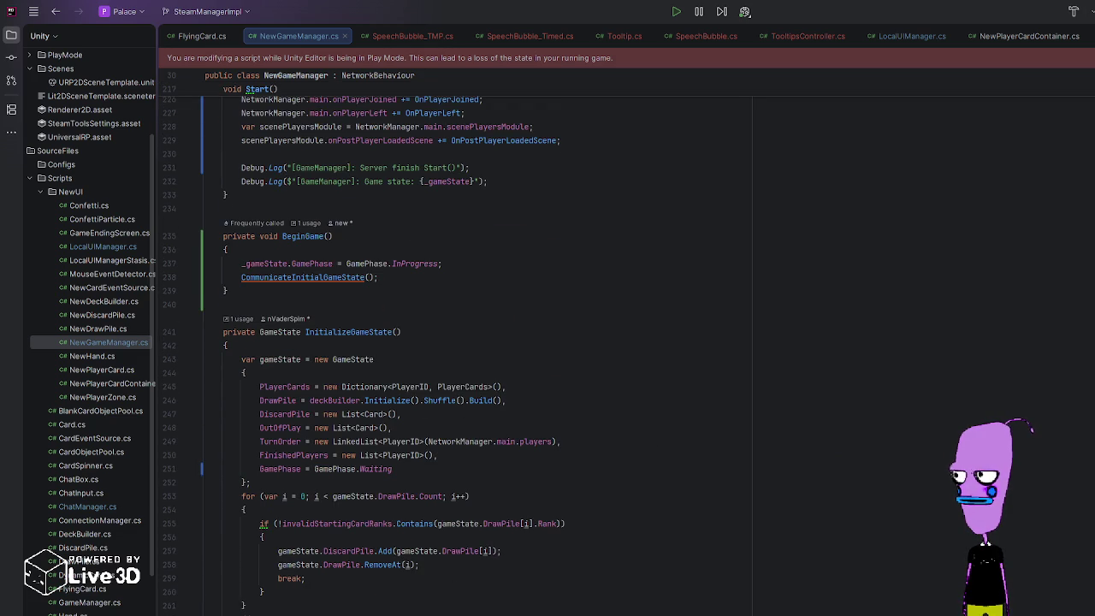
{"action": "left_click", "coordinate": [245, 238]}
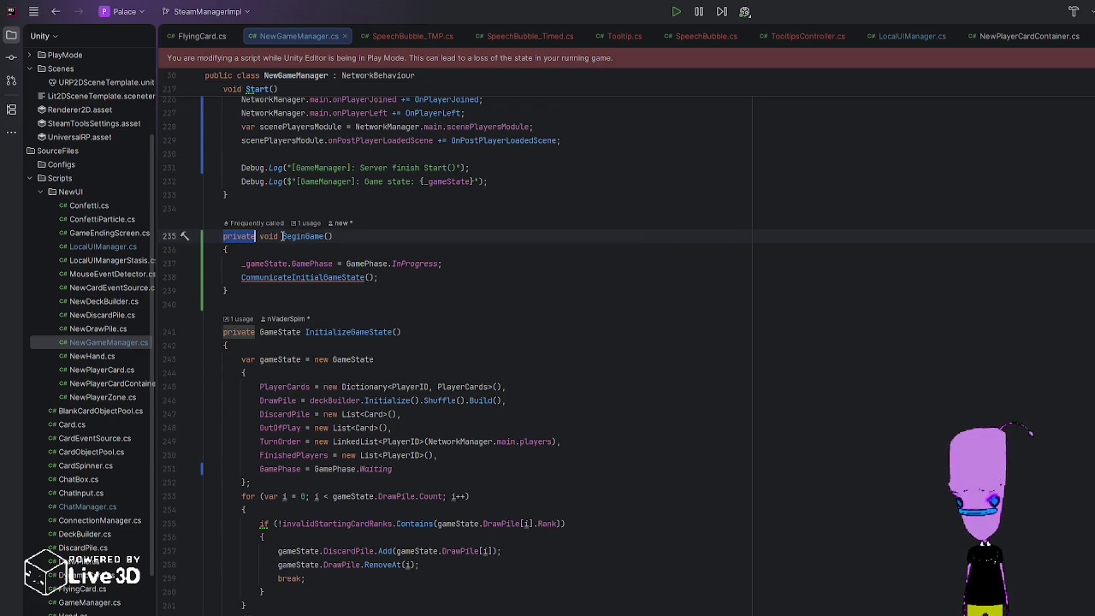
{"action": "type", "text": "p"}
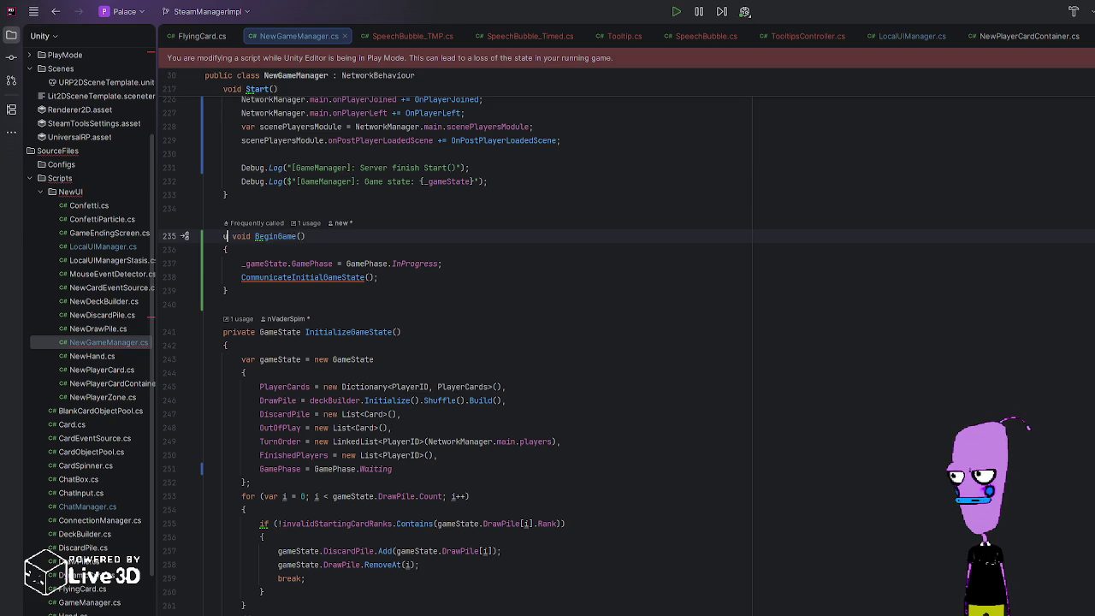
{"action": "type", "text": "ublic"}
{"action": "left_click", "coordinate": [594, 248]}
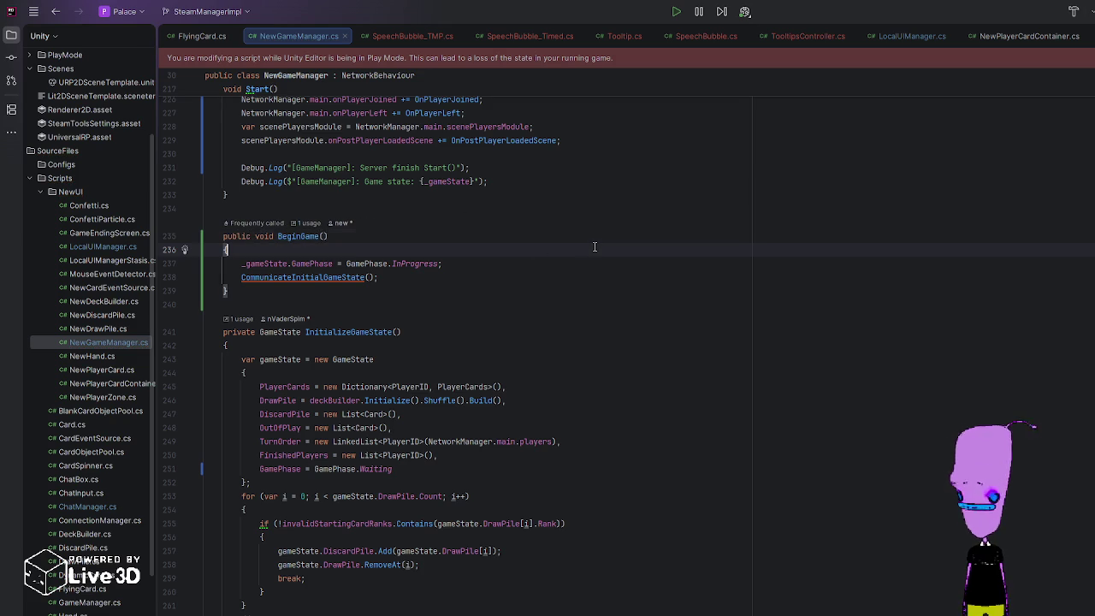
{"action": "scroll", "coordinate": [351, 377], "scroll_direction": "down", "scroll_amount": 4}
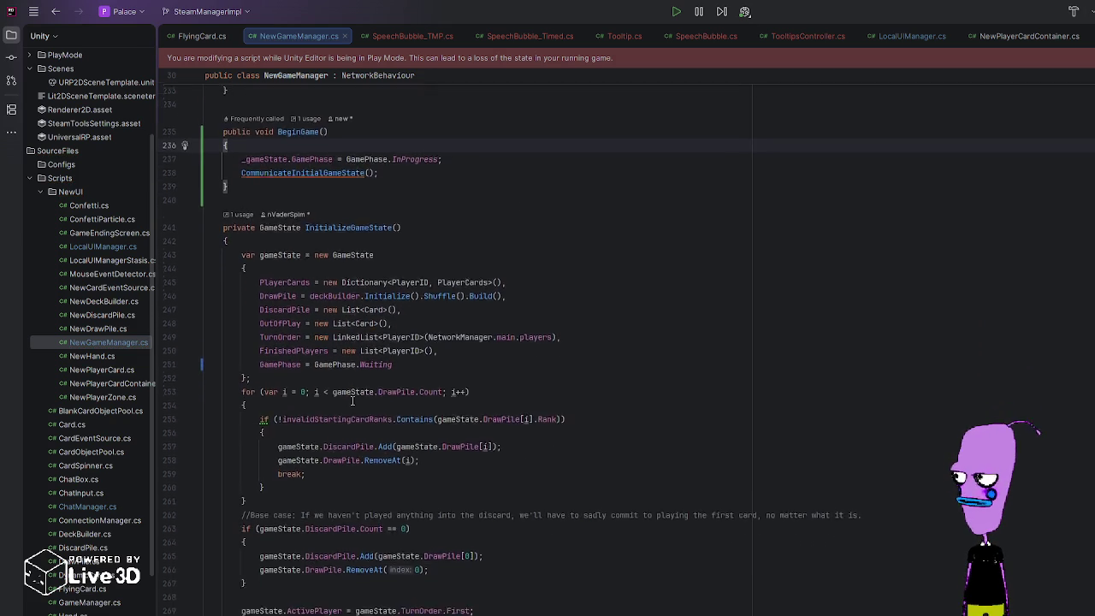
{"action": "scroll", "coordinate": [352, 402], "scroll_direction": "up", "scroll_amount": 14}
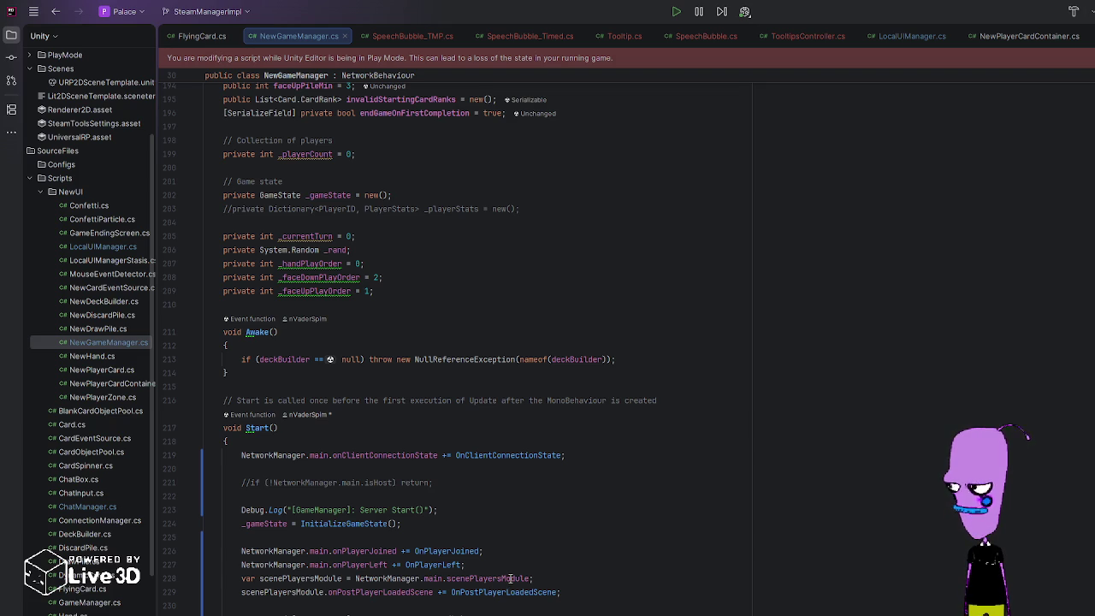
{"action": "left_click", "coordinate": [517, 567]}
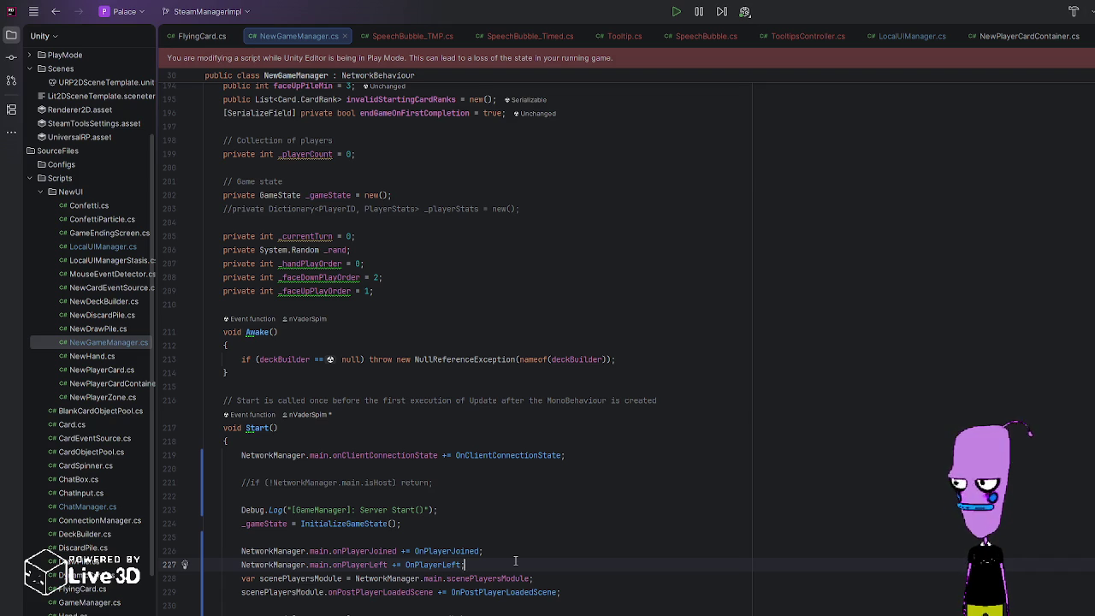
{"action": "left_click", "coordinate": [448, 604]}
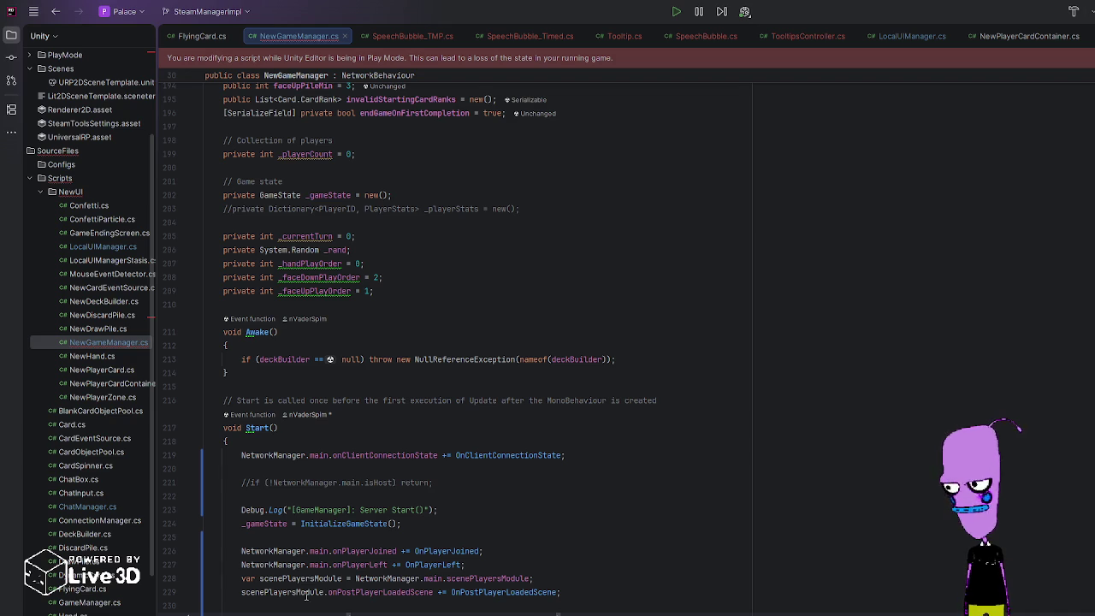
{"action": "scroll", "coordinate": [557, 599], "scroll_direction": "down", "scroll_amount": 20}
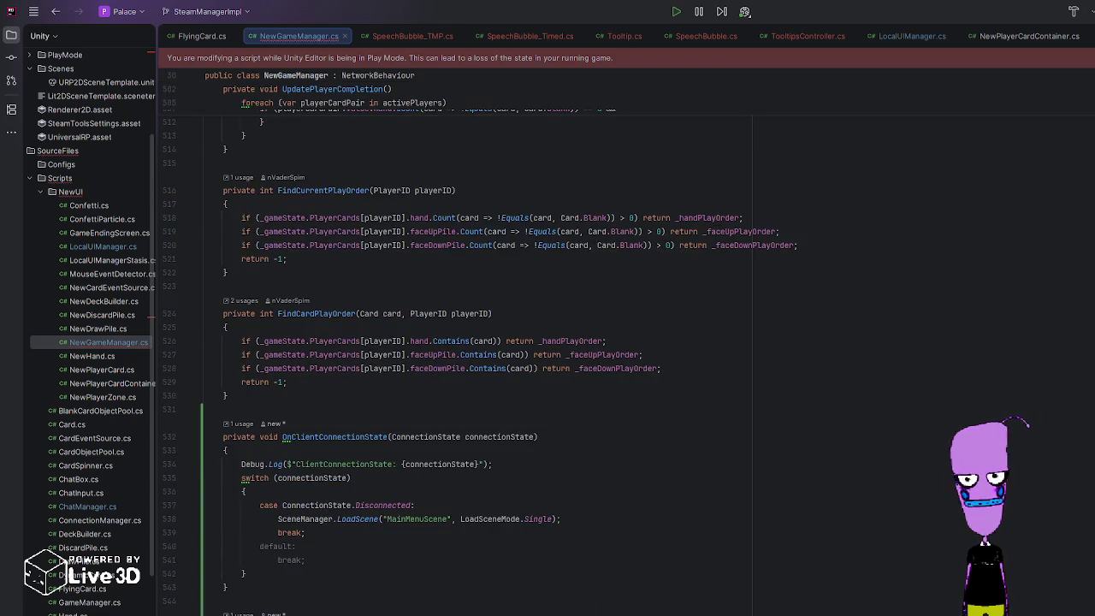
Step: Pass true as the asServer argument of the unfinished OnPostPlayerLoadedScene call in Start()
{"action": "scroll", "coordinate": [479, 349], "scroll_direction": "up", "scroll_amount": 3}
{"action": "key", "text": "ctrl+shift+BackSpace"}
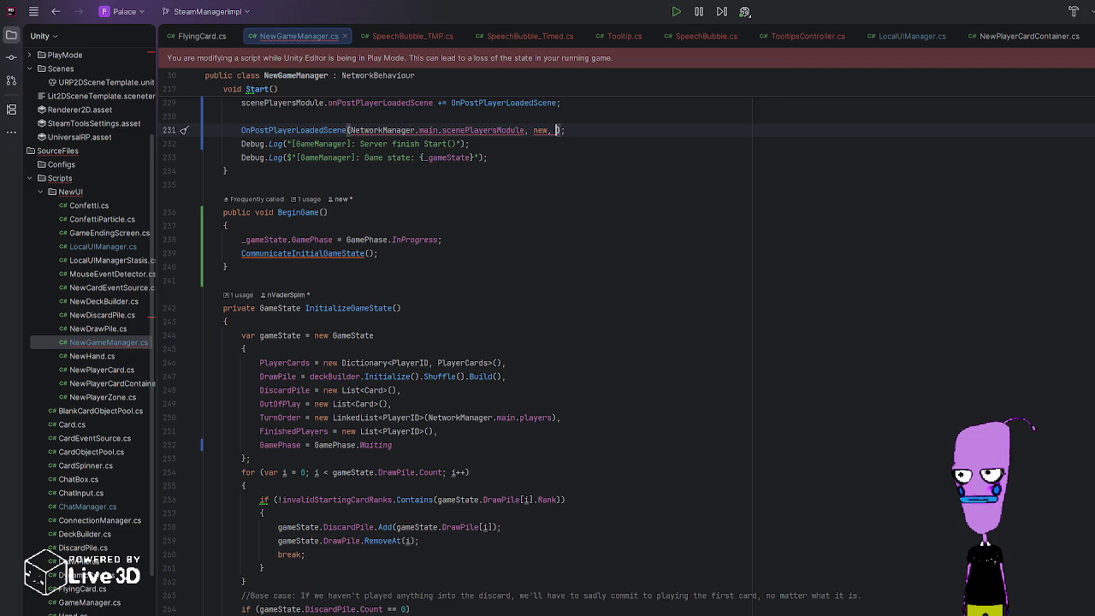
{"action": "type", "text": "true"}
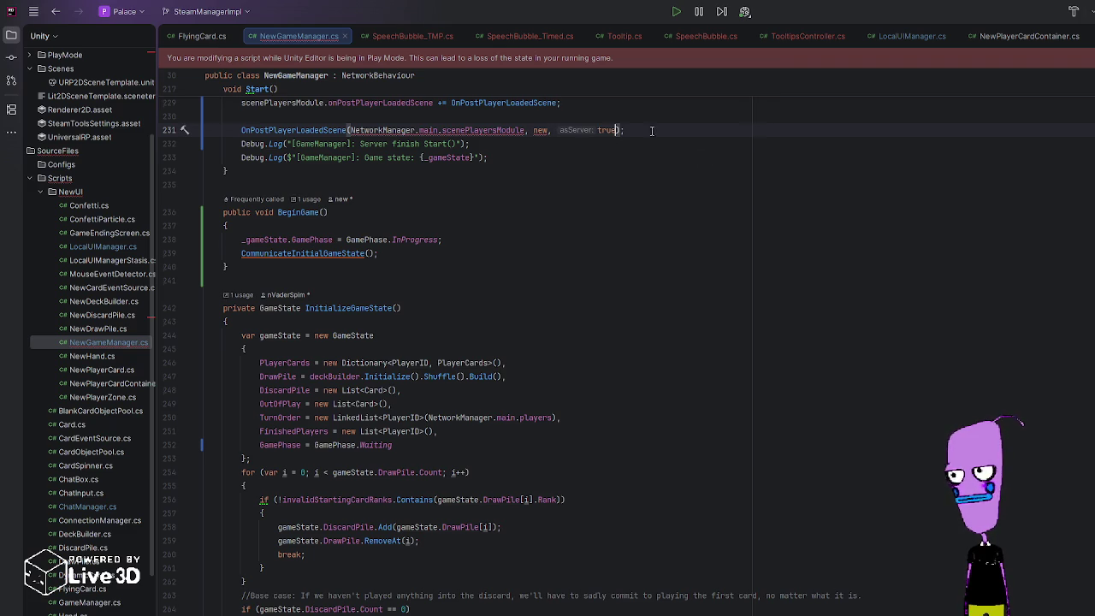
Step: Select and copy the TryGetSceneID line from the OnPostPlayerLoadedScene handler
{"action": "scroll", "coordinate": [693, 156], "scroll_direction": "up", "scroll_amount": 4}
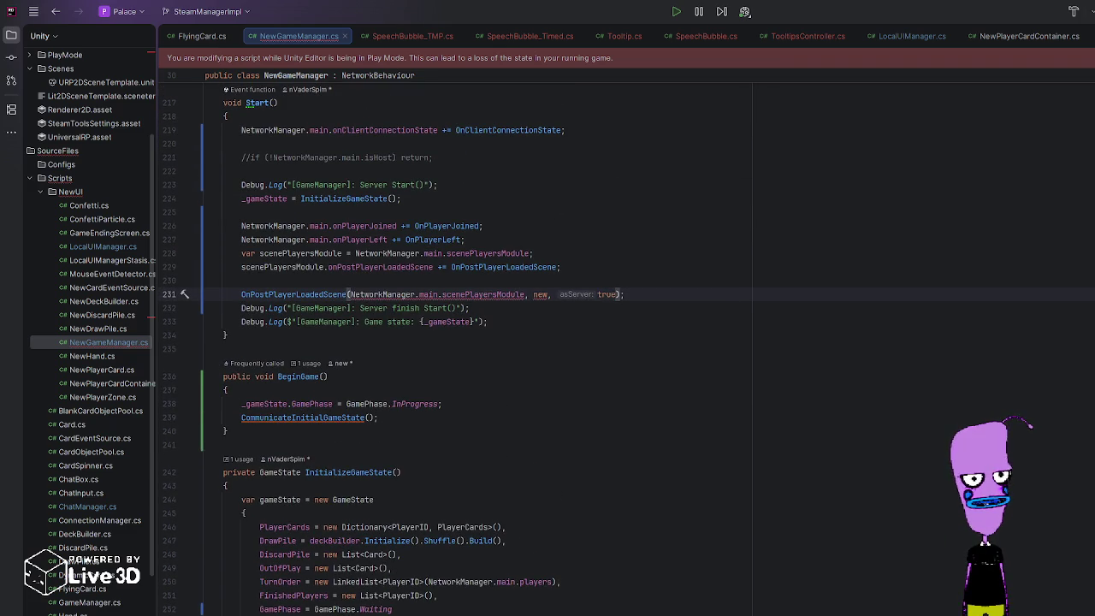
{"action": "scroll", "coordinate": [349, 294], "scroll_direction": "down", "scroll_amount": 20}
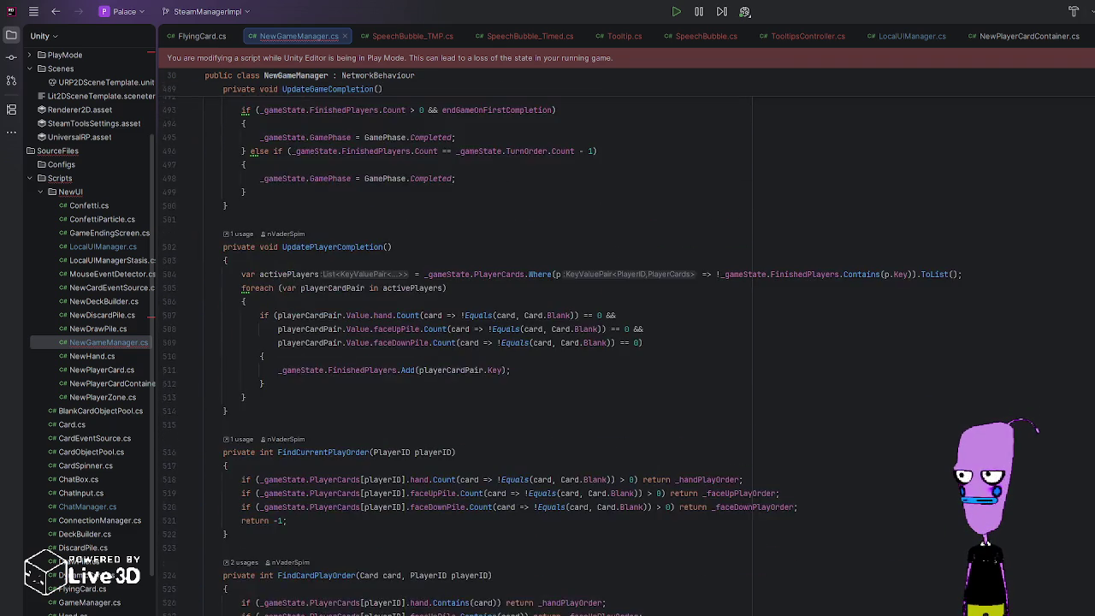
{"action": "scroll", "coordinate": [548, 349], "scroll_direction": "down", "scroll_amount": 10}
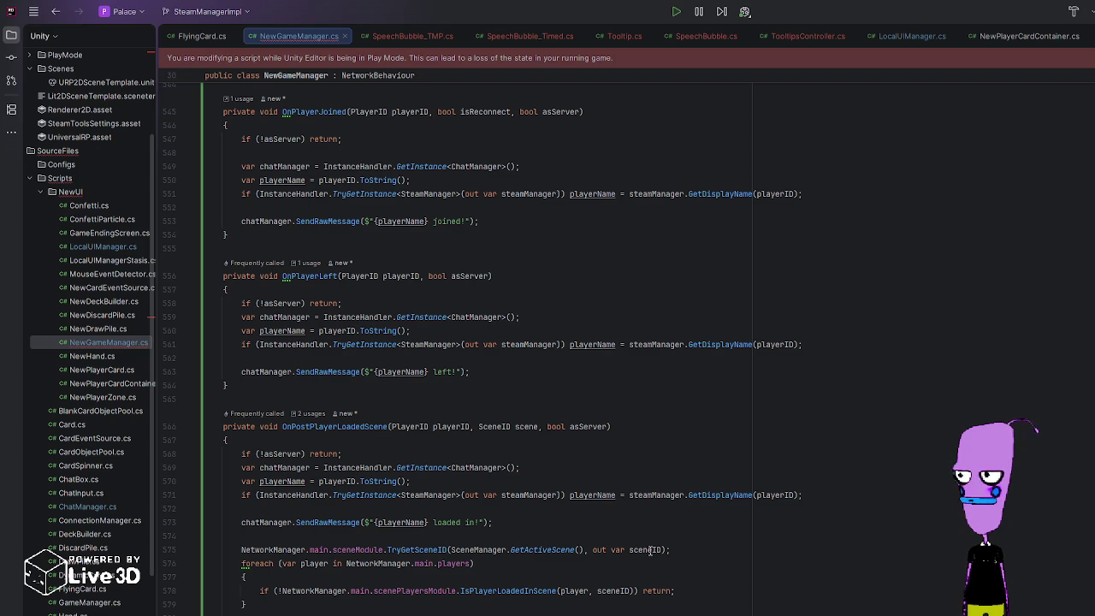
{"action": "triple_click", "coordinate": [242, 550]}
{"action": "key", "text": "ctrl+c"}
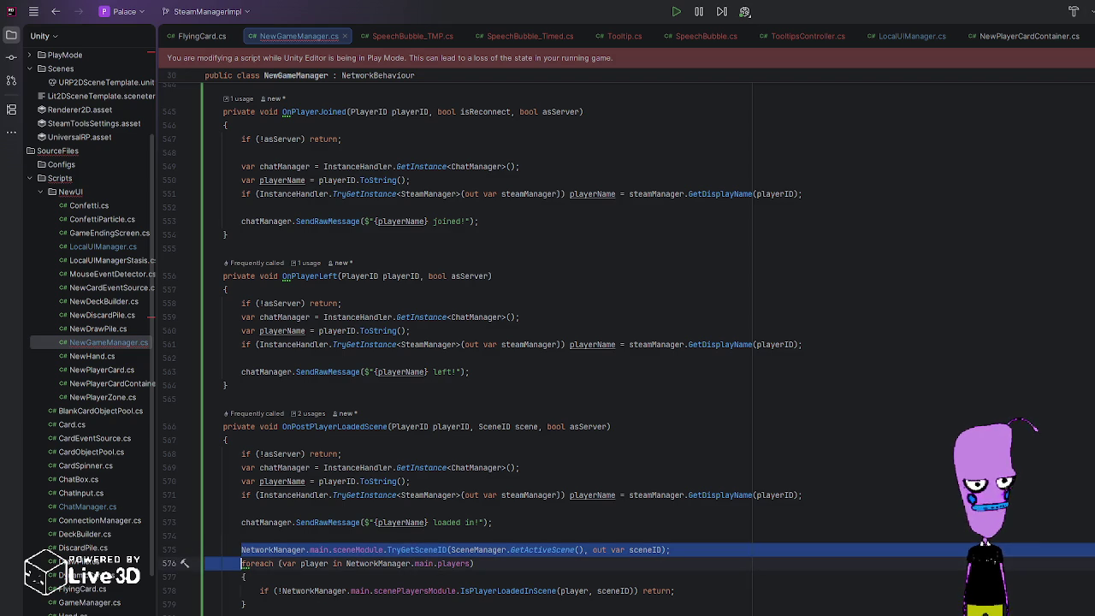
{"action": "scroll", "coordinate": [548, 342], "scroll_direction": "up", "scroll_amount": 20}
{"action": "scroll", "coordinate": [547, 343], "scroll_direction": "down", "scroll_amount": 15}
{"action": "scroll", "coordinate": [548, 342], "scroll_direction": "down", "scroll_amount": 15}
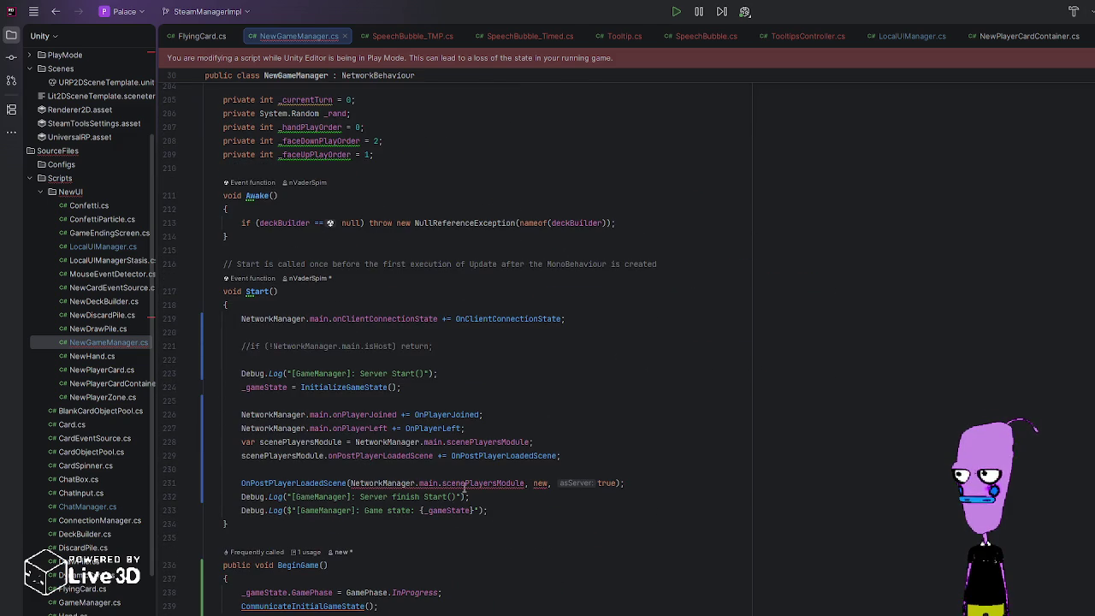
Step: Paste the TryGetSceneID line above the call and pass localPlayer and sceneID as its arguments
{"action": "key", "text": "ctrl+v"}
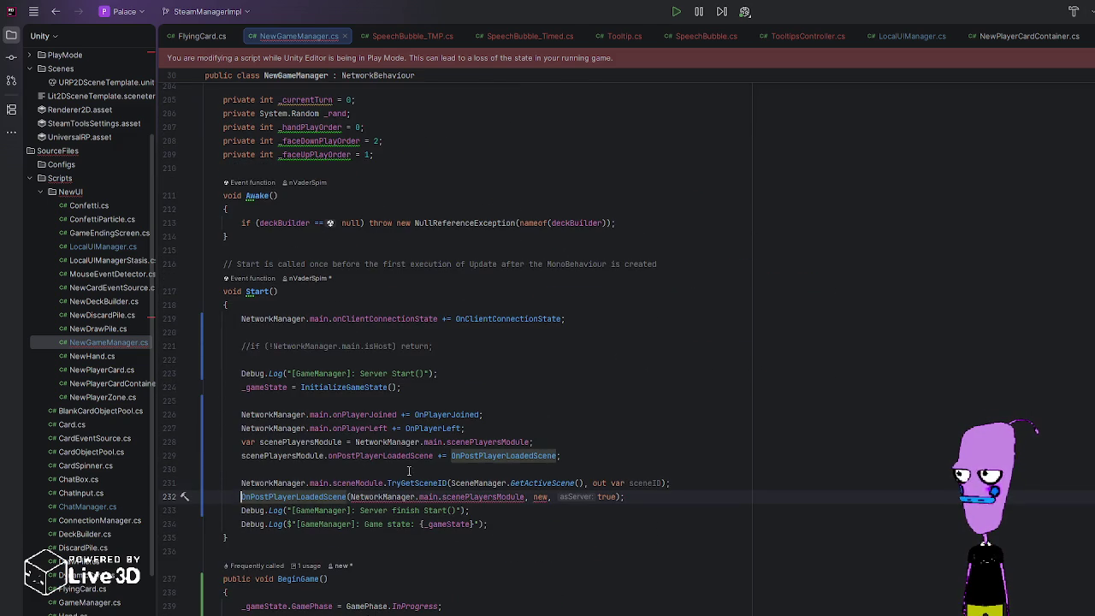
{"action": "double_click", "coordinate": [637, 483]}
{"action": "key", "text": "ctrl+c"}
{"action": "double_click", "coordinate": [541, 497]}
{"action": "key", "text": "ctrl+v"}
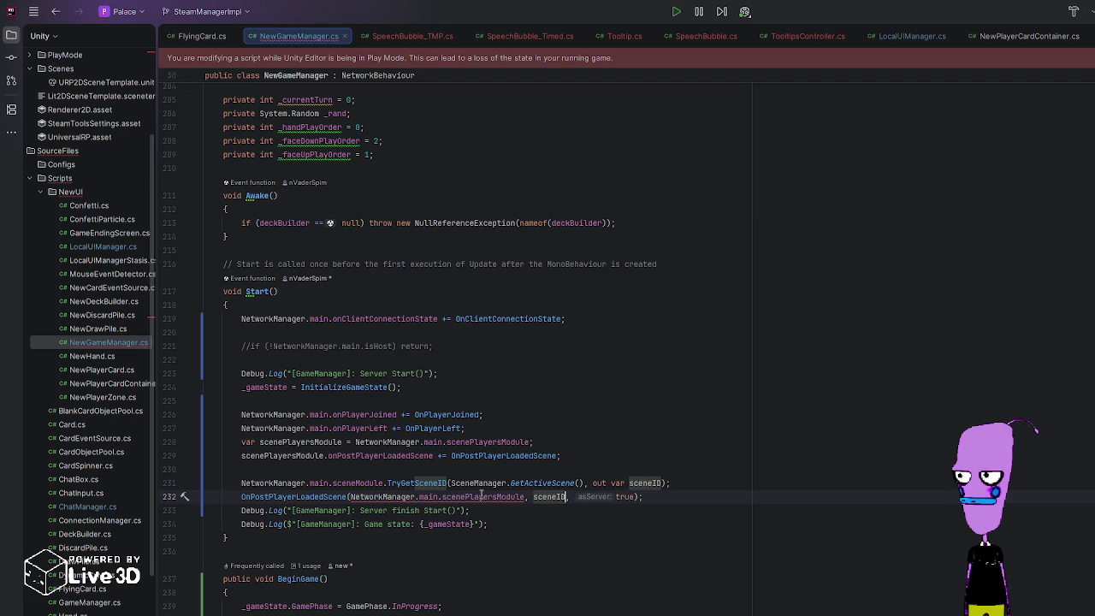
{"action": "double_click", "coordinate": [481, 496]}
{"action": "key", "text": "BackSpace"}
{"action": "key", "text": "BackSpace"}
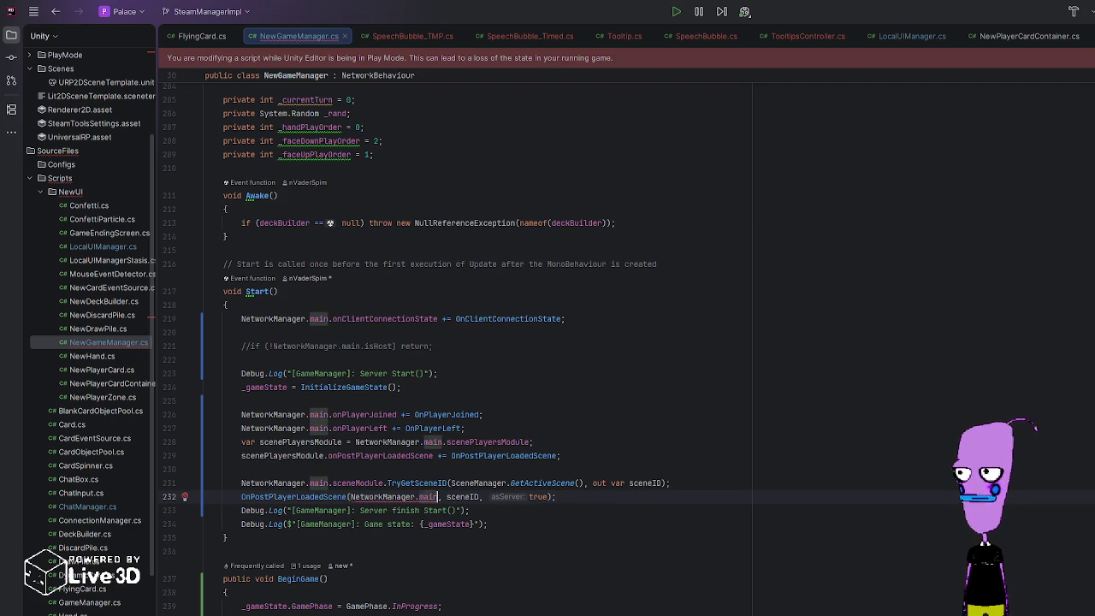
{"action": "type", "text": ".localPlayer"}
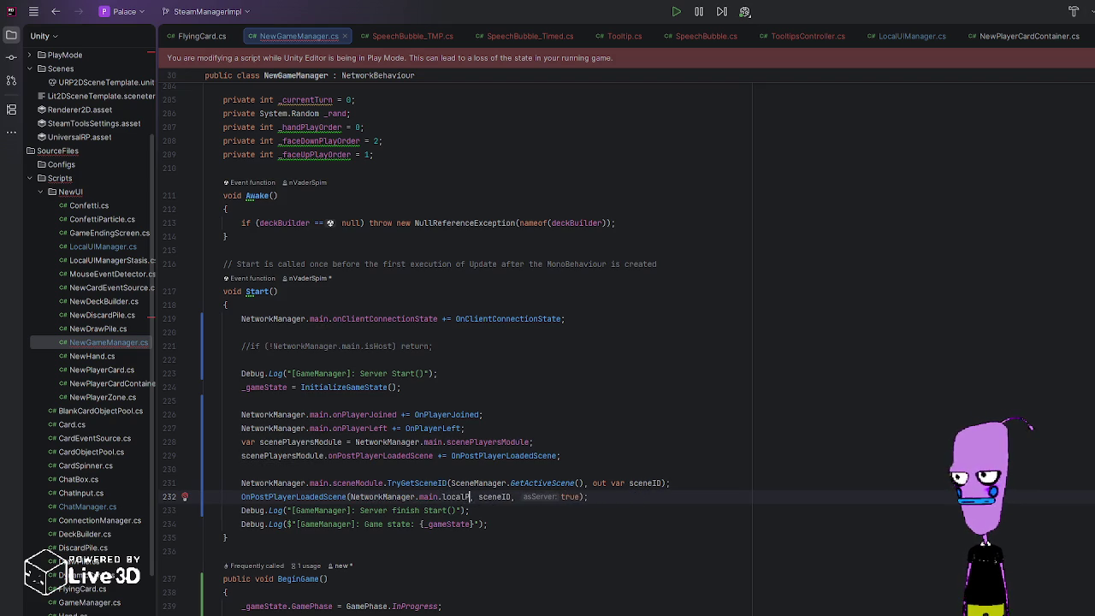
{"action": "left_click", "coordinate": [643, 482]}
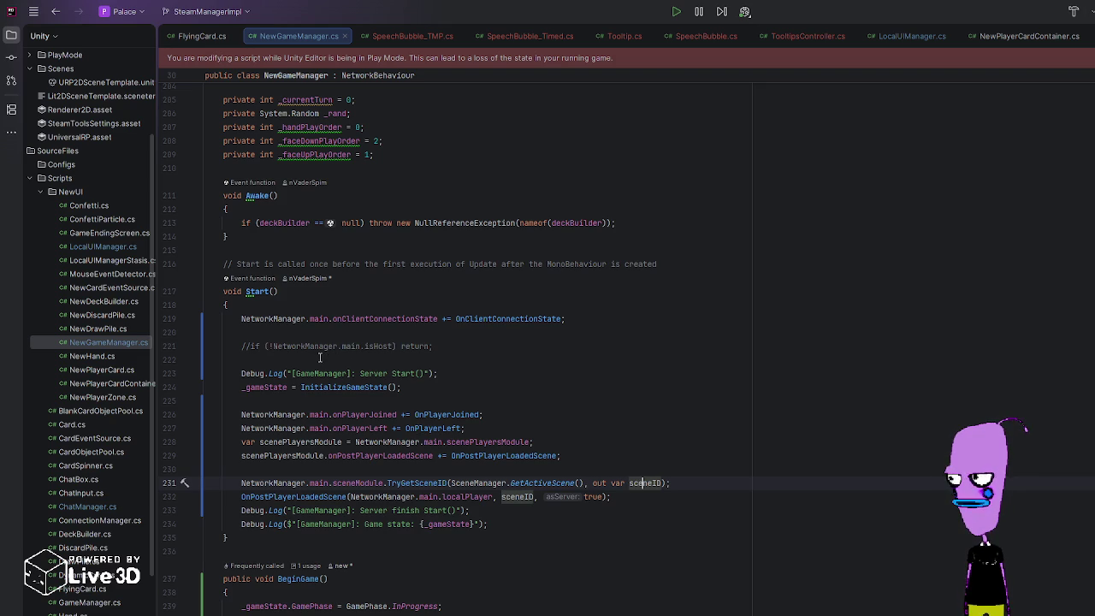
Step: Uncomment the isHost early-return check in Start() and tidy the spacing around it
{"action": "left_click", "coordinate": [249, 345]}
{"action": "key", "text": "BackSpace"}
{"action": "key", "text": "BackSpace"}
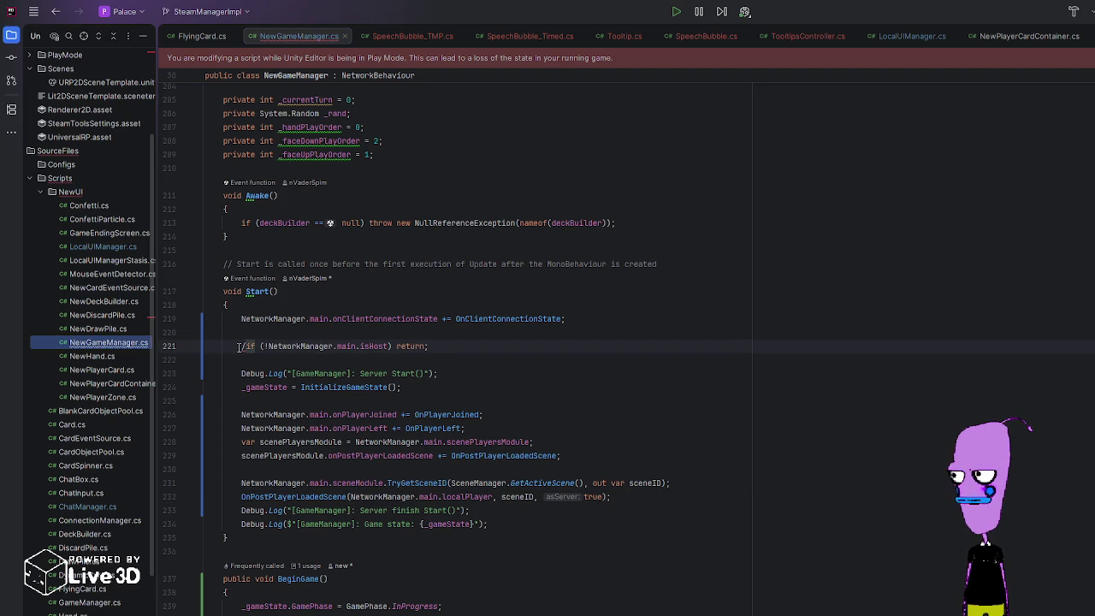
{"action": "key", "text": "Delete"}
{"action": "left_click", "coordinate": [206, 360]}
{"action": "key", "text": "Tab"}
{"action": "key", "text": "BackSpace"}
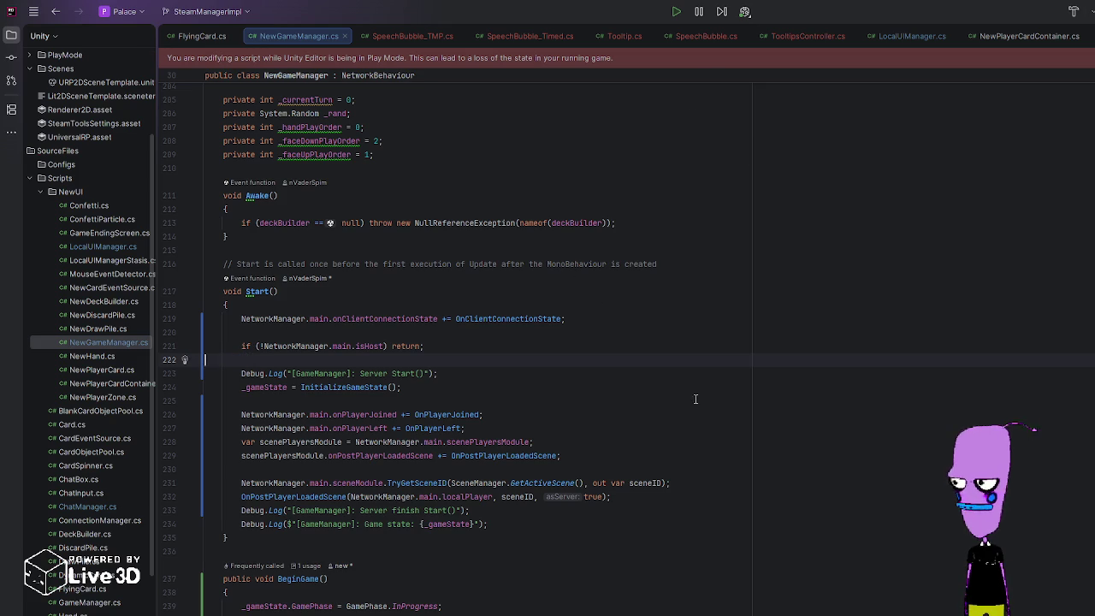